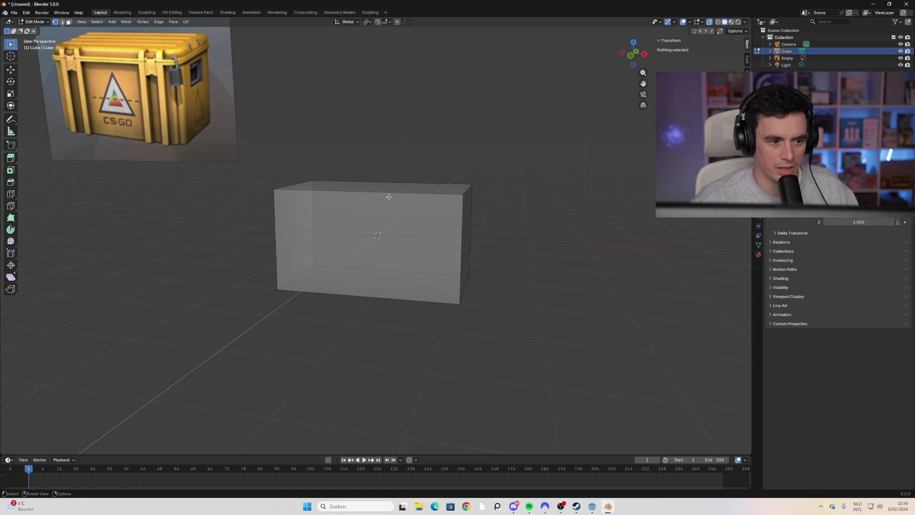
Step: Select all of the box and browse the transform options and sidebar tool and view tabs
middle_drag(389, 196, 405, 194)
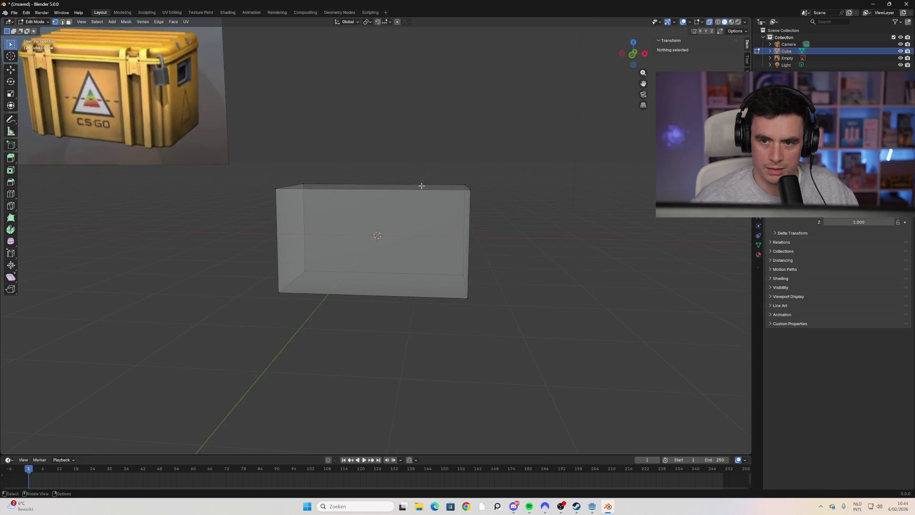
key(a)
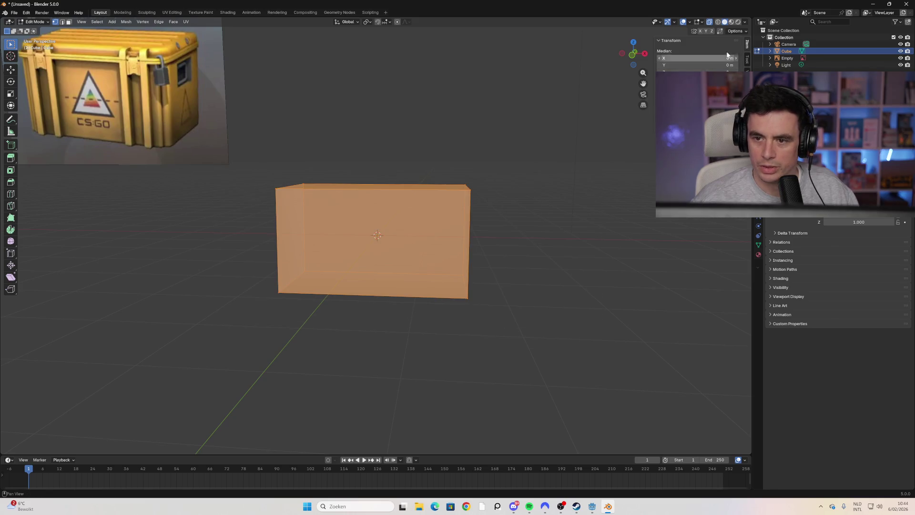
click(739, 31)
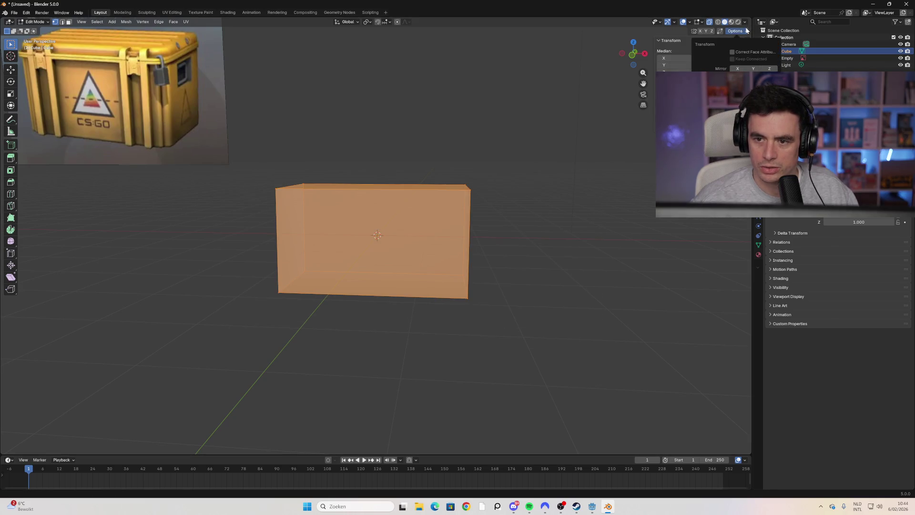
click(747, 45)
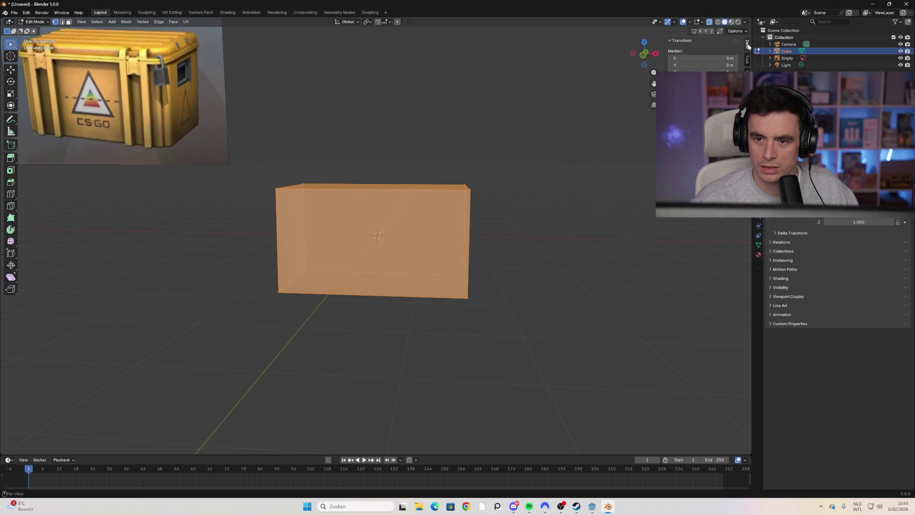
click(747, 61)
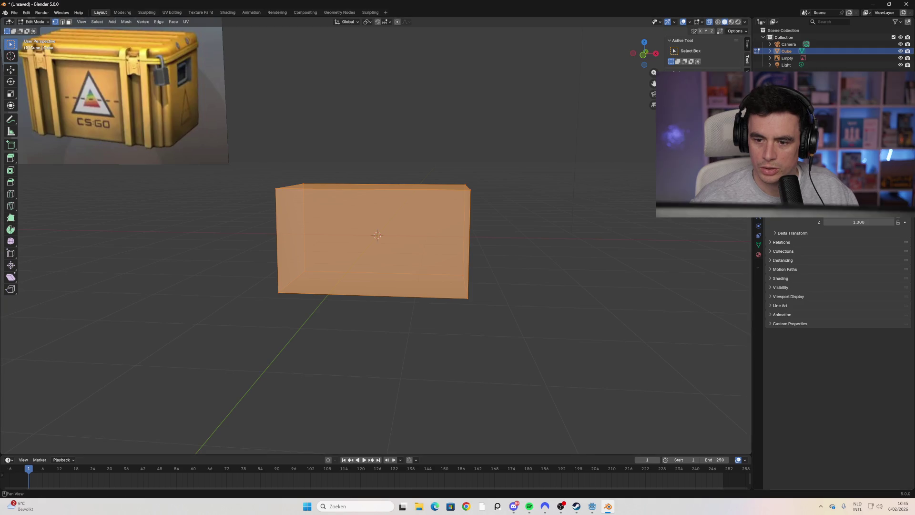
click(747, 76)
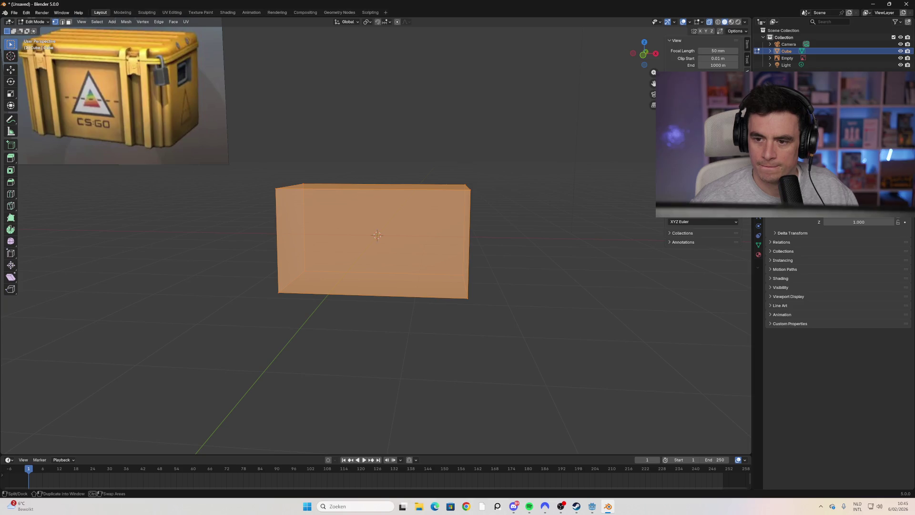
Step: Cycle the sidebar tabs, deselect everything and bring up the Viewport Overlays dropdown
key(ctrl+Tab)
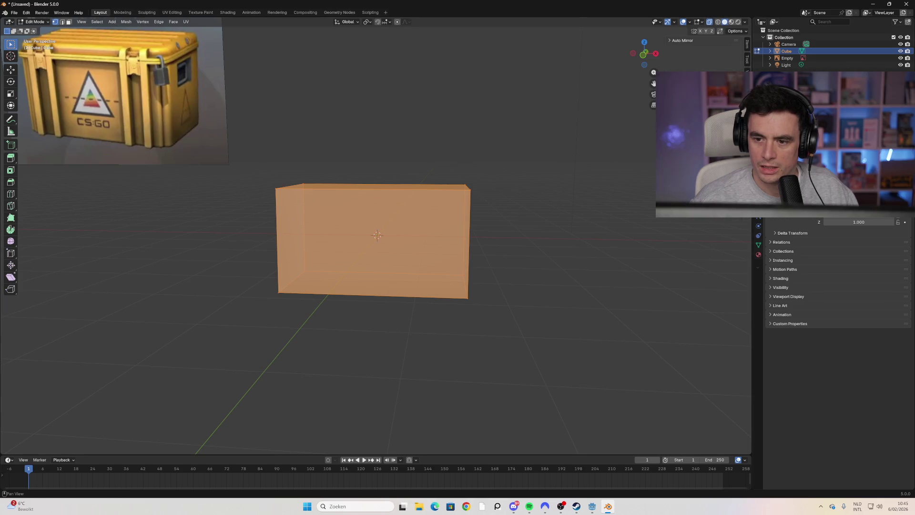
key(ctrl+Tab)
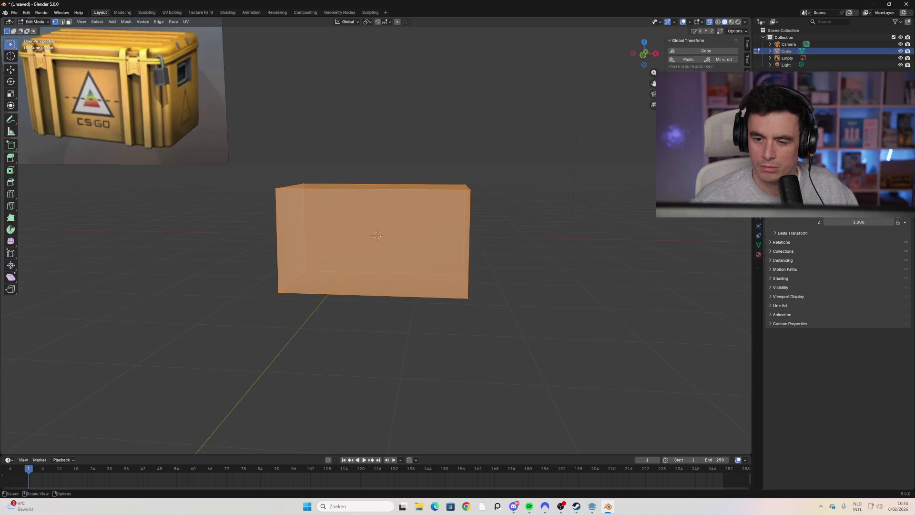
key(alt+a)
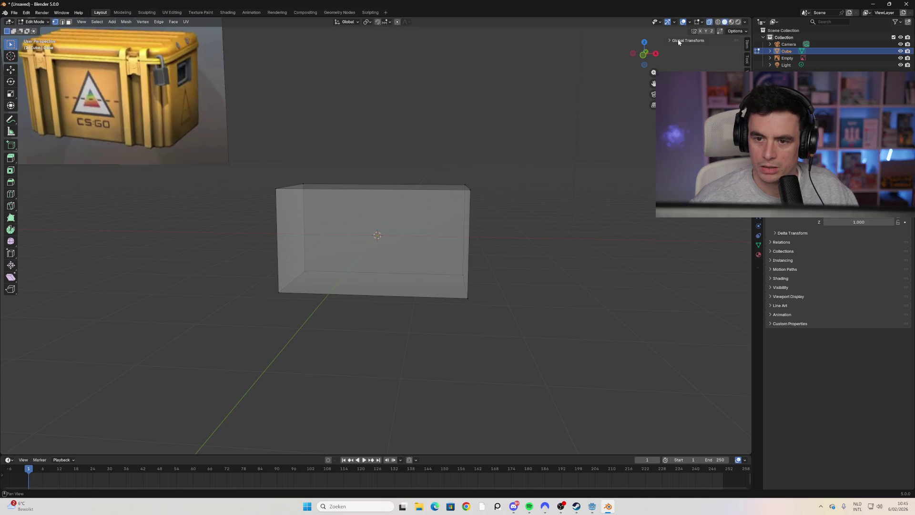
click(744, 32)
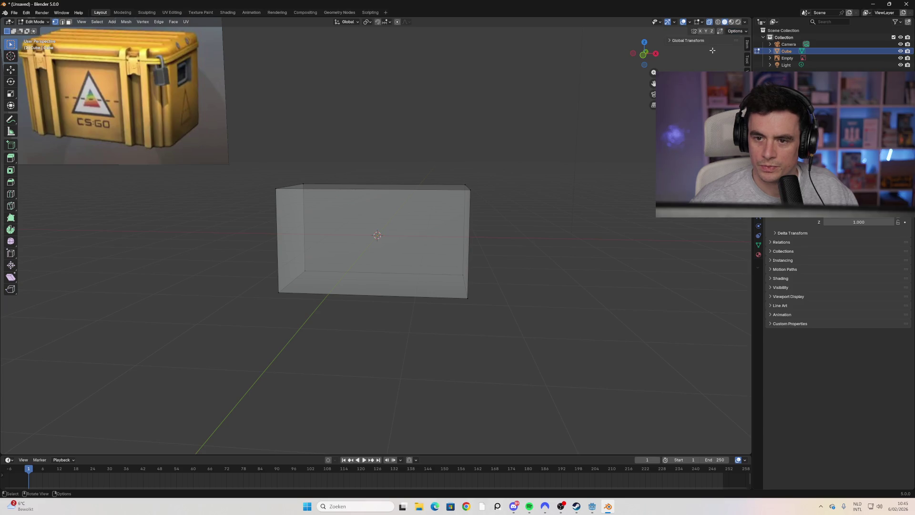
click(689, 22)
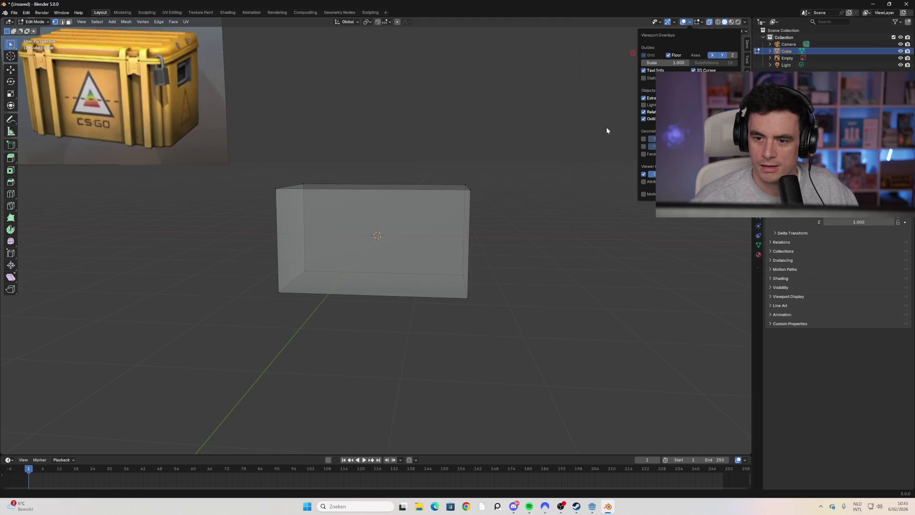
Step: Box-select the whole cube and scale it up along Z to match the crate reference height
scroll(522, 176, down, 2)
mouse_move(511, 191)
middle_down()
mouse_move(525, 157)
mouse_move(523, 164)
middle_up()
drag(523, 164, 262, 299)
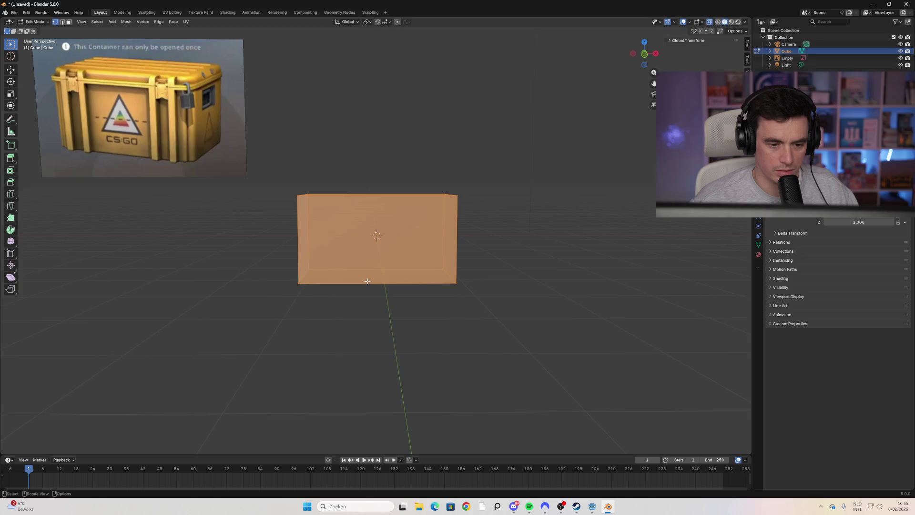
click(540, 232)
drag(521, 162, 296, 284)
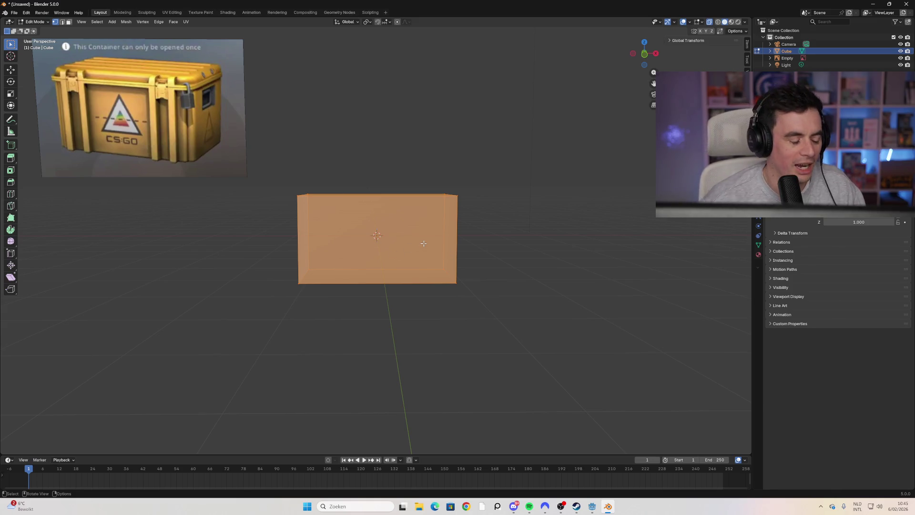
mouse_move(462, 235)
middle_down()
mouse_move(466, 245)
mouse_move(453, 257)
mouse_move(436, 243)
middle_up()
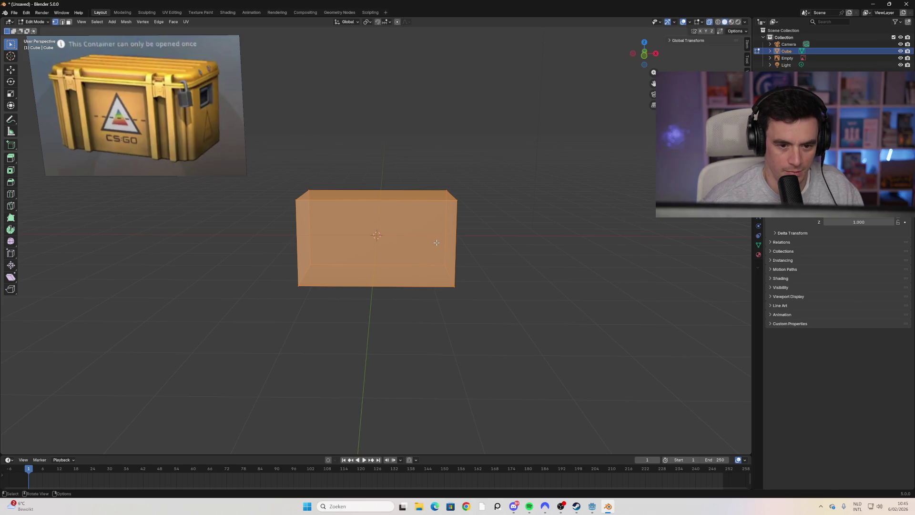
key(s)
key(z)
click(429, 187)
middle_drag(428, 186, 443, 191)
Step: In Right Orthographic view, move the box up along Z until its base rests on the ground line
key(g)
key(z)
right_click(445, 192)
click(654, 57)
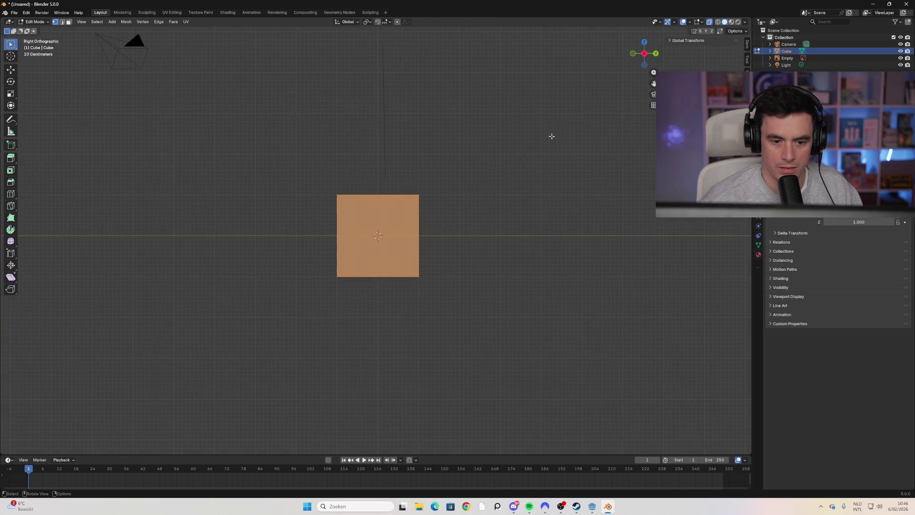
key(g)
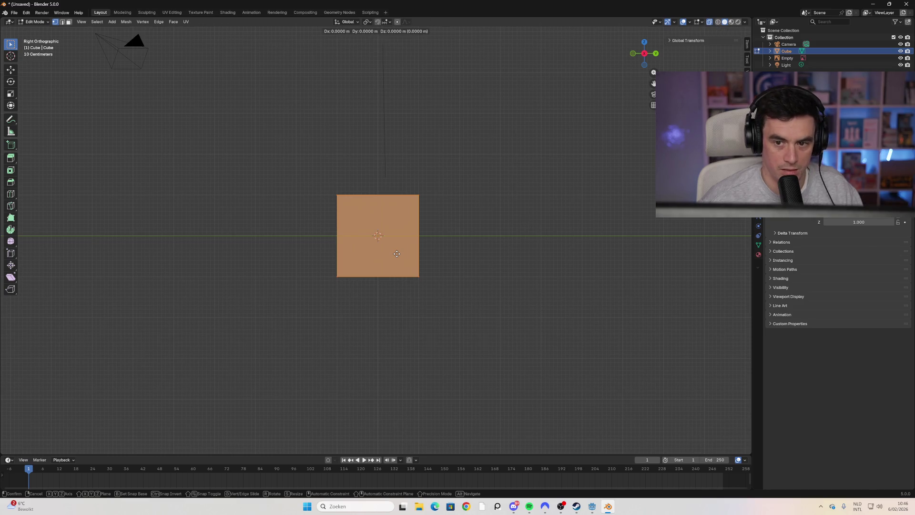
key(z)
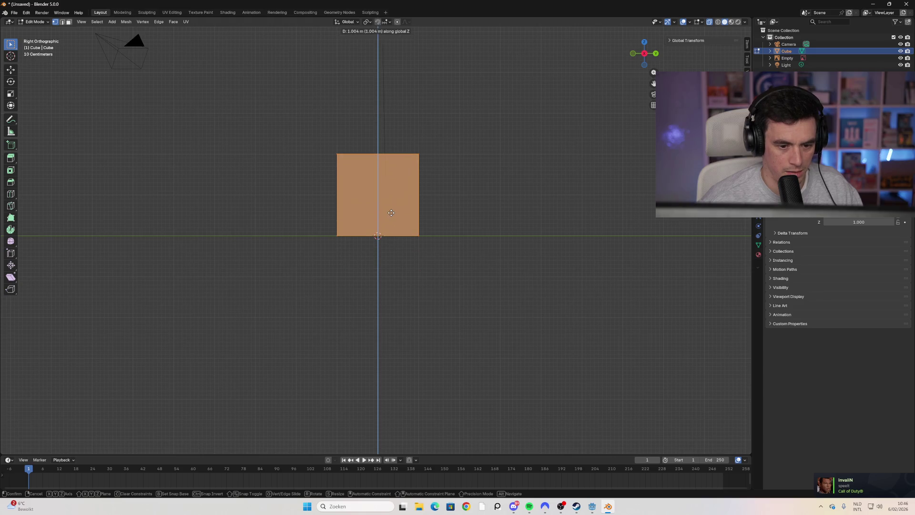
click(391, 212)
middle_drag(299, 263, 384, 268)
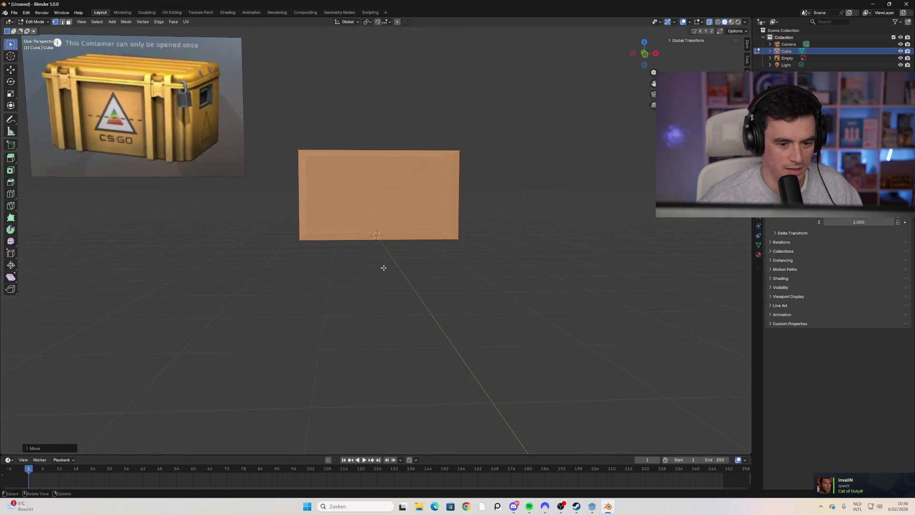
click(523, 196)
mouse_move(495, 201)
middle_down()
mouse_move(470, 264)
mouse_move(454, 263)
mouse_move(463, 219)
middle_up()
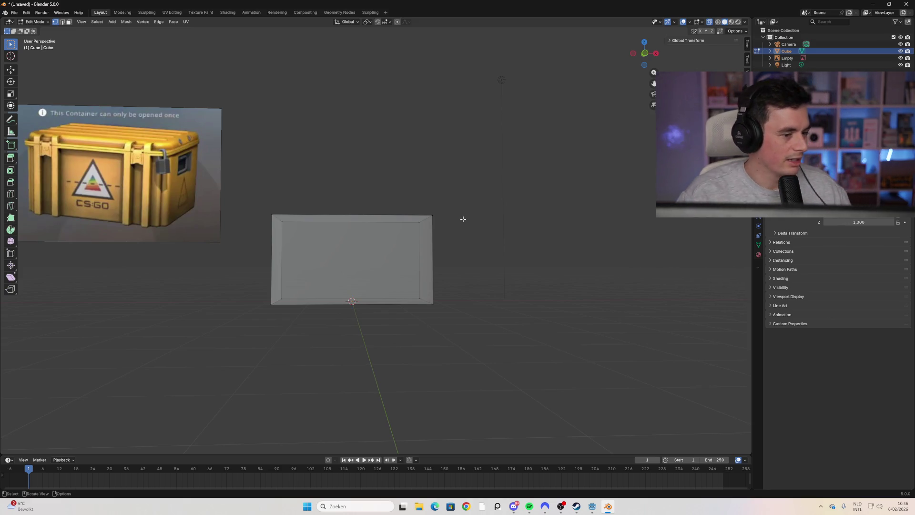
Step: Box-select all the box's faces and show their transform values in the sidebar Item tab
mouse_move(456, 225)
middle_down()
mouse_move(408, 277)
mouse_move(427, 287)
mouse_move(419, 288)
mouse_move(453, 241)
middle_up()
key(b)
drag(512, 198, 215, 367)
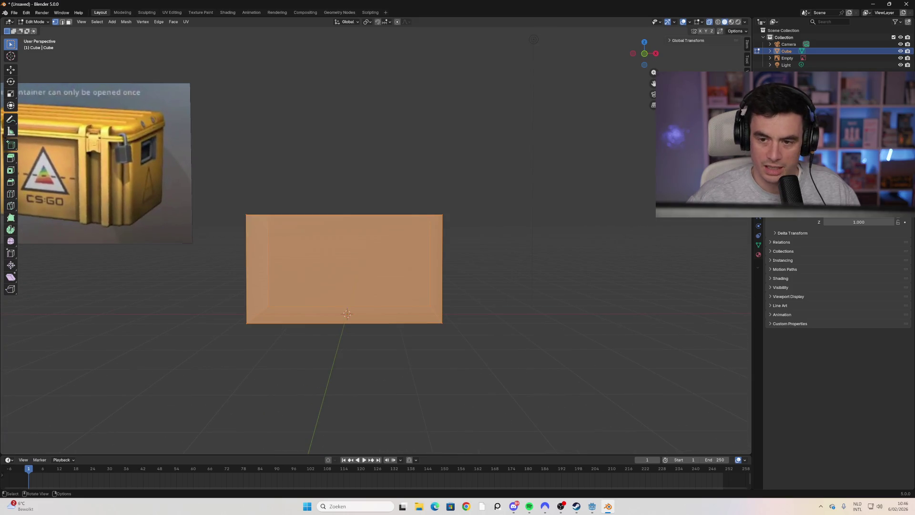
click(747, 50)
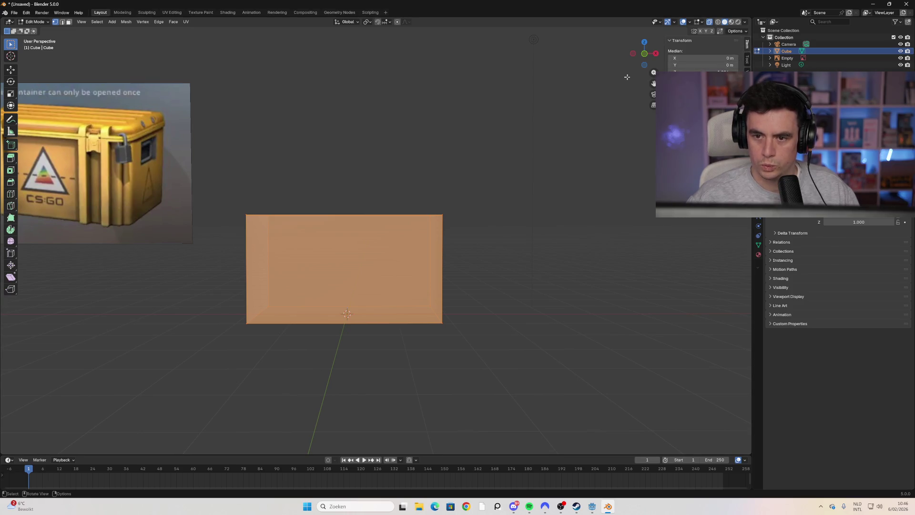
key(Tab)
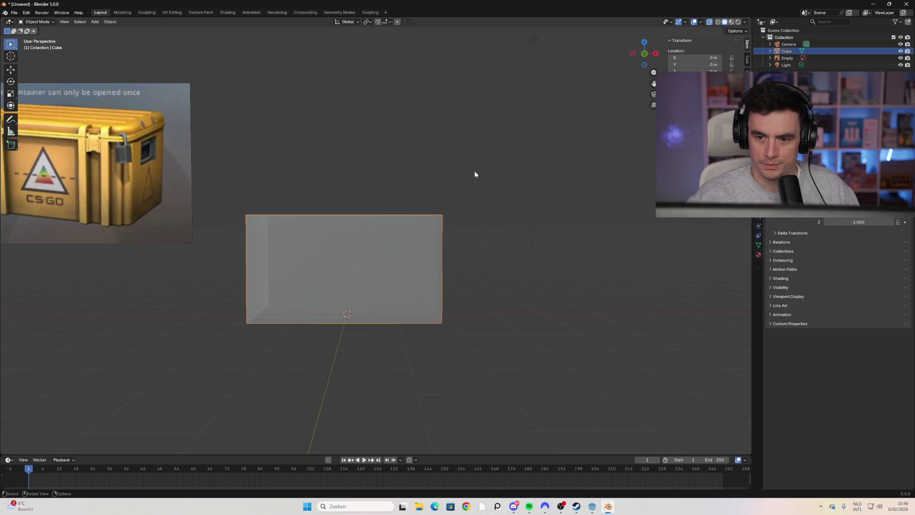
mouse_move(395, 277)
middle_down()
mouse_move(433, 265)
mouse_move(421, 263)
middle_up()
Step: Back in Edit Mode, select all and inspect Median Z without changing it, then deselect
key(Tab)
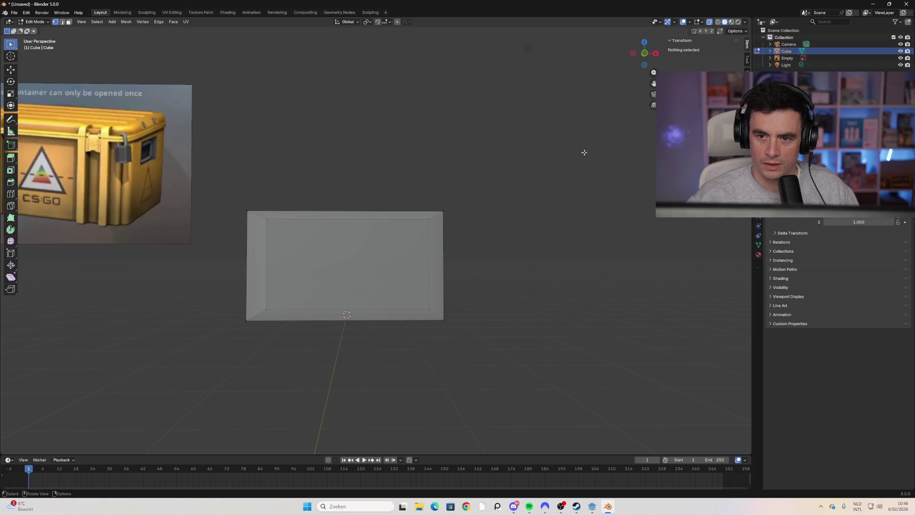
key(a)
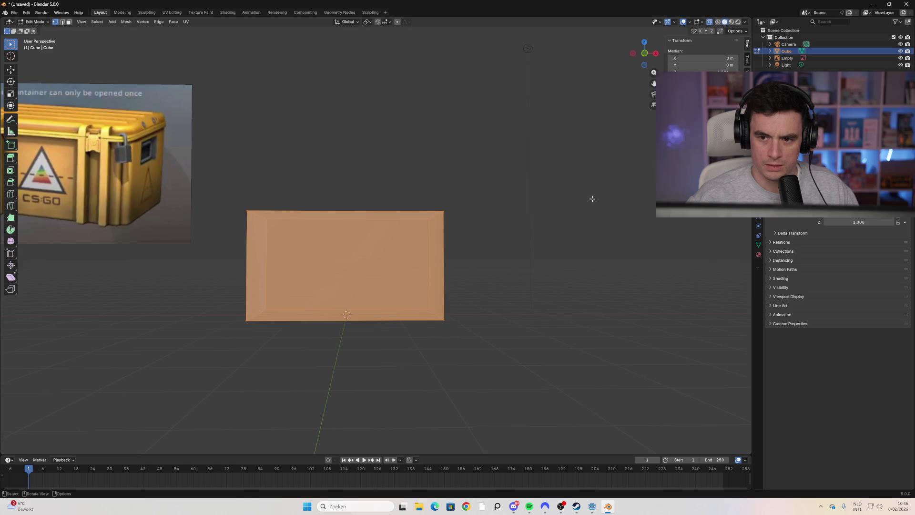
click(701, 71)
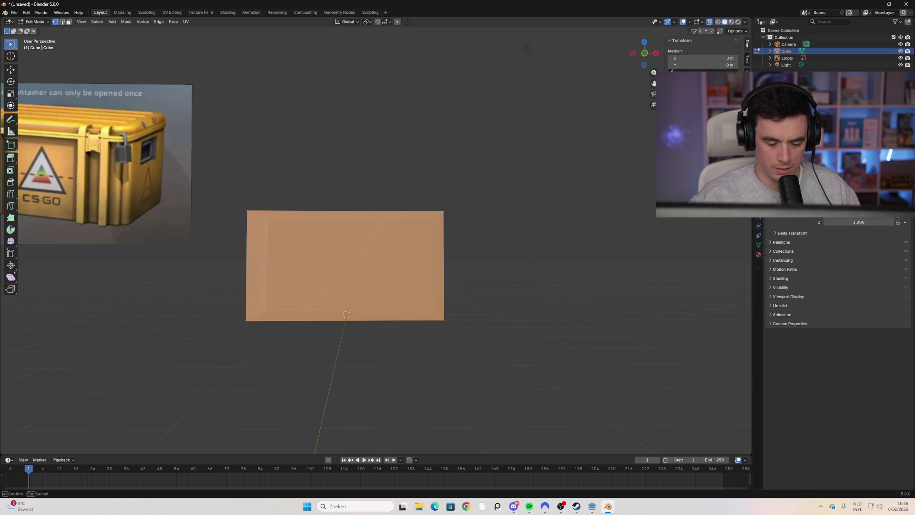
key(Escape)
click(640, 172)
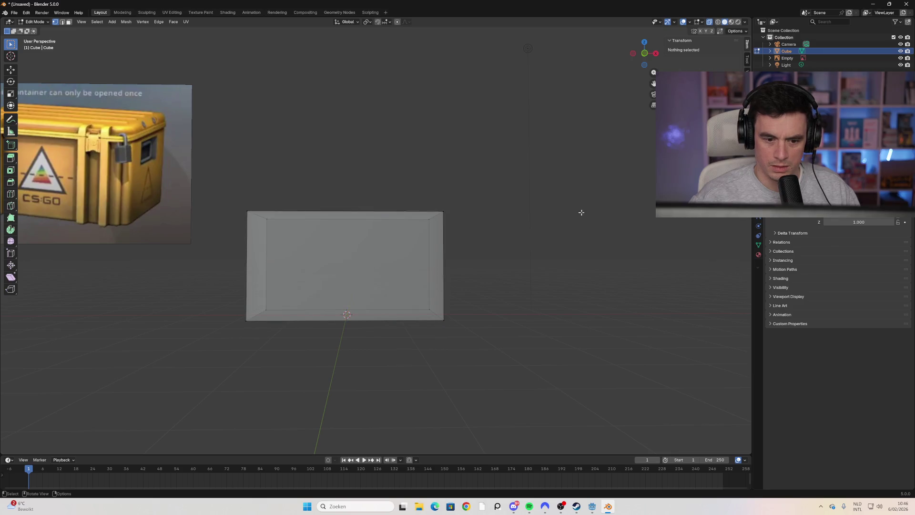
mouse_move(525, 221)
middle_down()
mouse_move(533, 213)
mouse_move(513, 251)
mouse_move(516, 296)
mouse_move(523, 282)
mouse_move(543, 284)
mouse_move(510, 258)
mouse_move(516, 206)
middle_up()
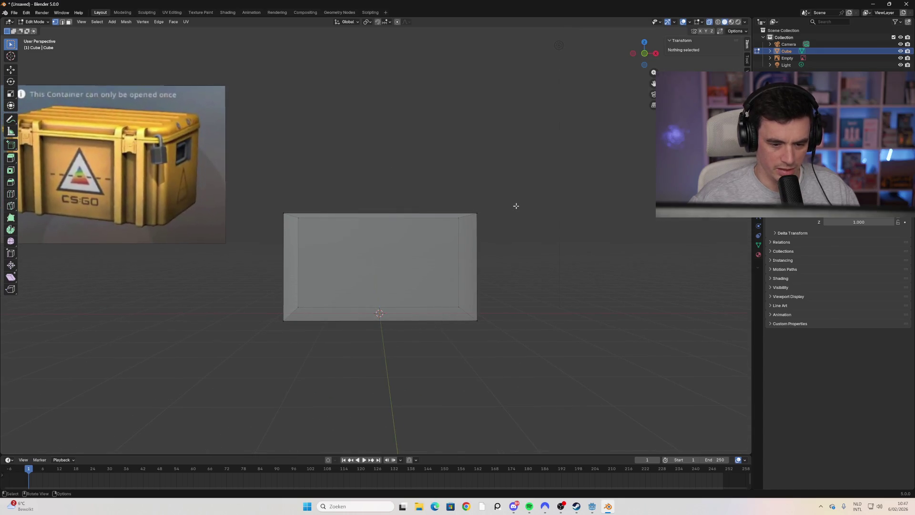
click(643, 55)
click(649, 58)
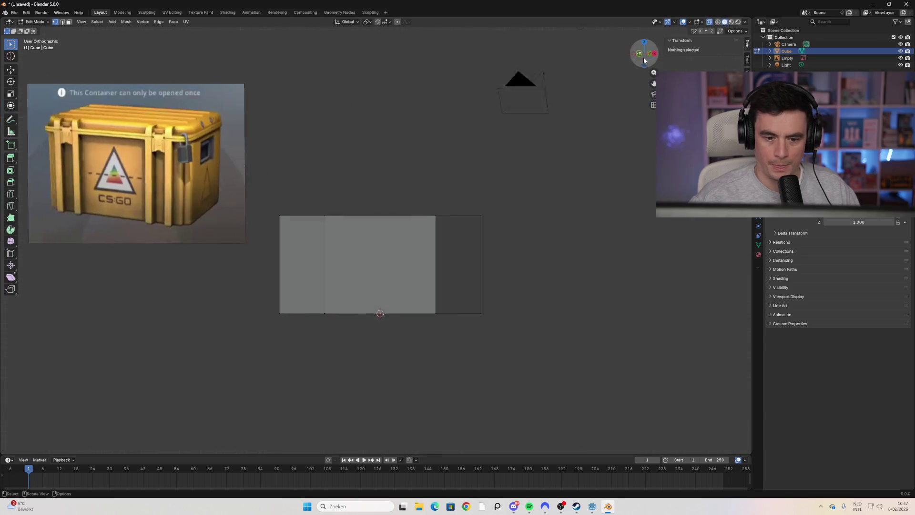
scroll(465, 258, down, 2)
scroll(373, 264, up, 3)
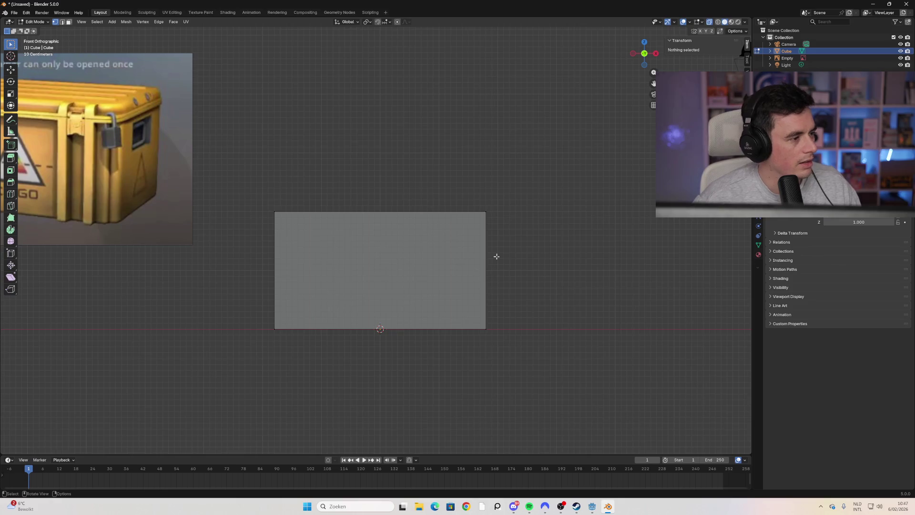
mouse_move(510, 267)
middle_down()
mouse_move(453, 280)
mouse_move(409, 272)
mouse_move(486, 279)
middle_up()
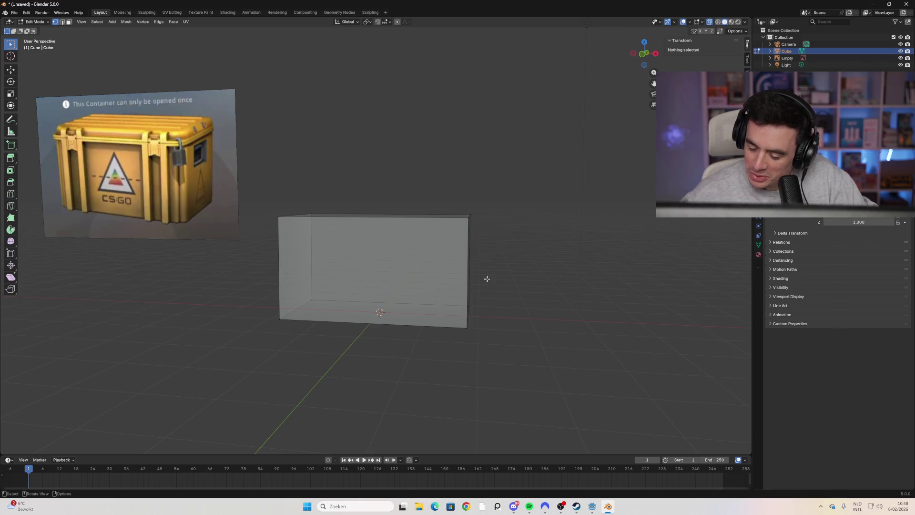
Step: Add a centred loop cut splitting the box into left and right halves
mouse_move(480, 270)
middle_down()
mouse_move(470, 280)
mouse_move(461, 267)
mouse_move(515, 194)
middle_up()
drag(526, 171, 153, 346)
middle_drag(302, 352, 324, 354)
key(ctrl+r)
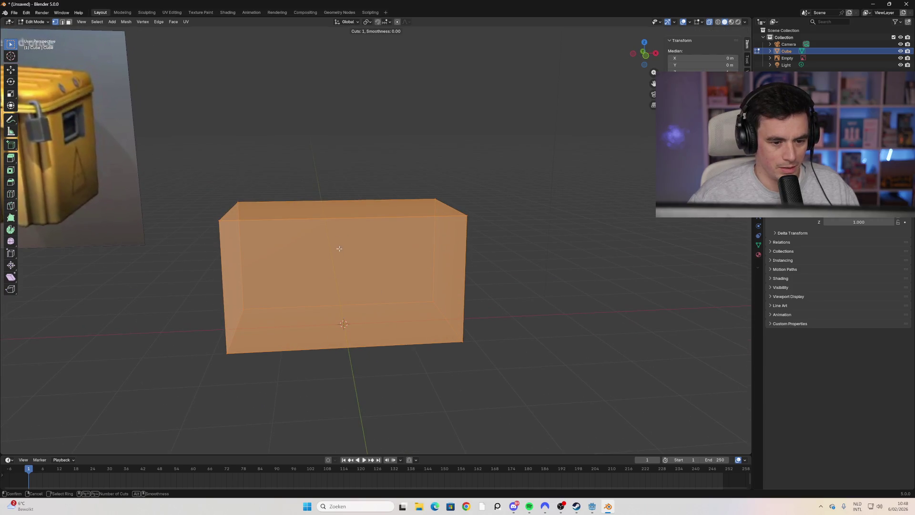
click(344, 218)
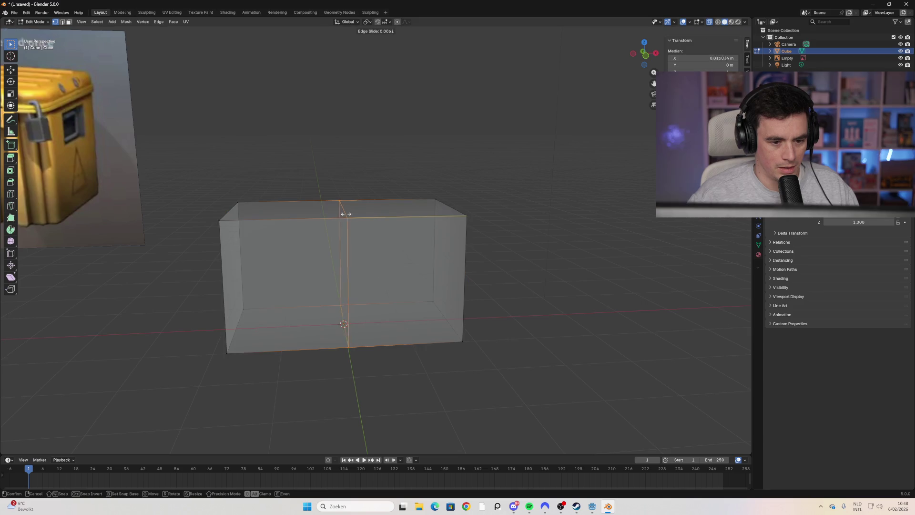
right_click(342, 185)
click(342, 185)
middle_drag(342, 185, 324, 176)
Step: Box-select the faces of the left half and delete them with X > Faces
drag(310, 164, 212, 372)
drag(340, 168, 262, 285)
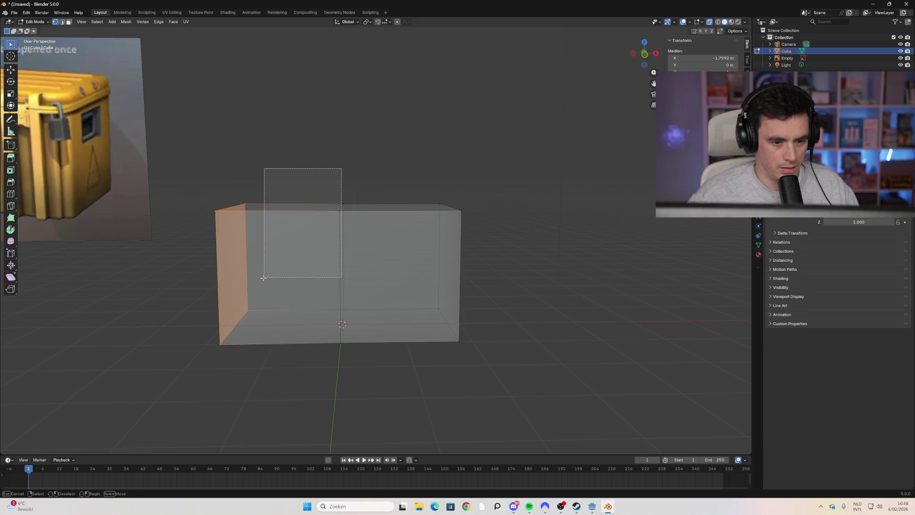
drag(298, 120, 241, 377)
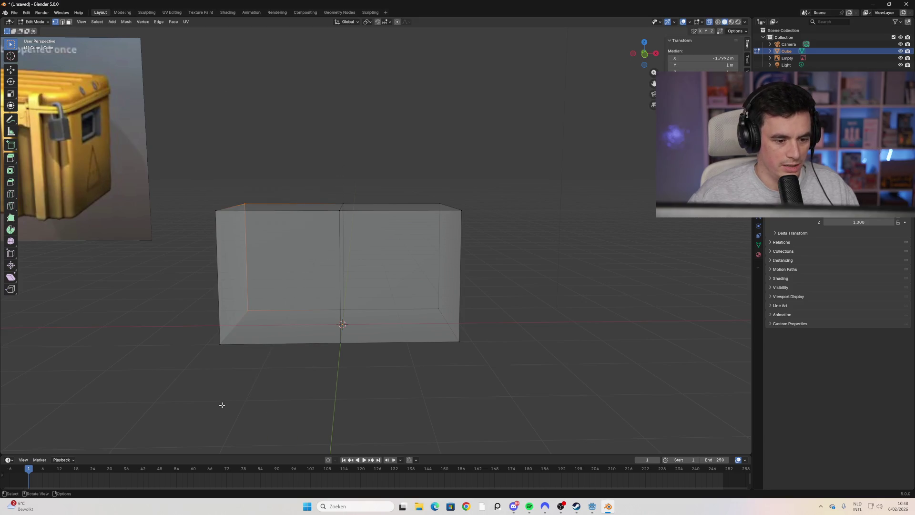
drag(289, 183, 198, 204)
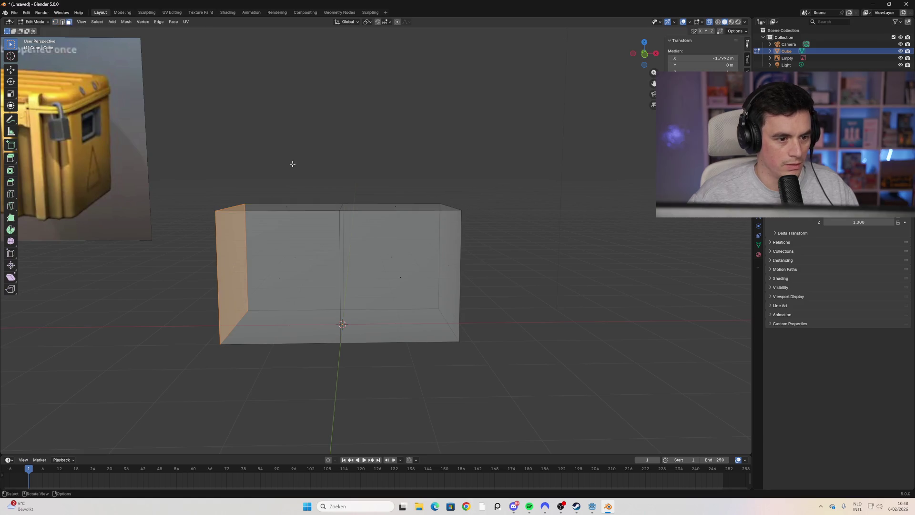
drag(293, 163, 208, 394)
mouse_move(258, 340)
middle_down()
mouse_move(324, 247)
mouse_move(285, 267)
middle_up()
right_click(285, 267)
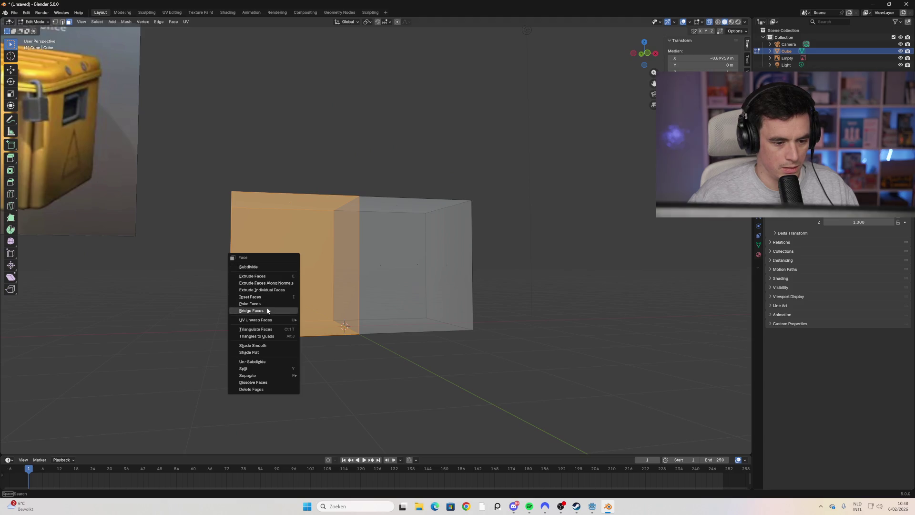
mouse_move(272, 320)
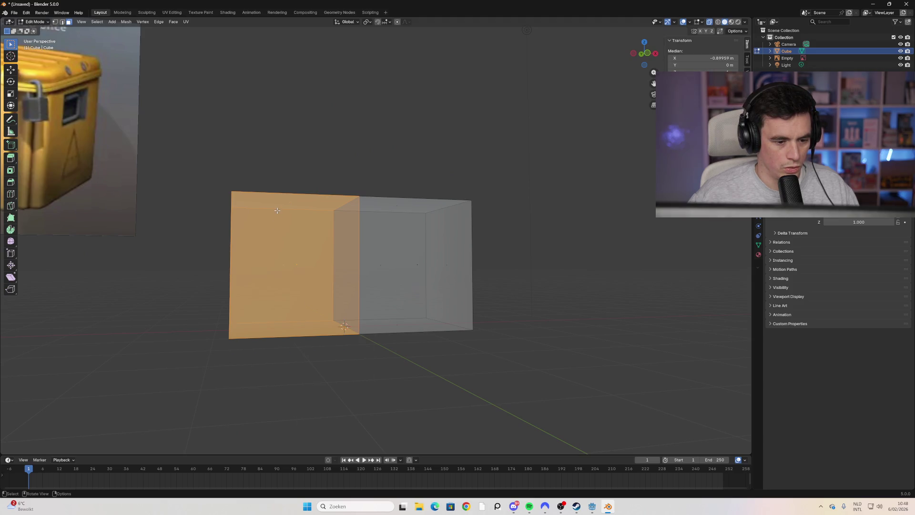
key(x)
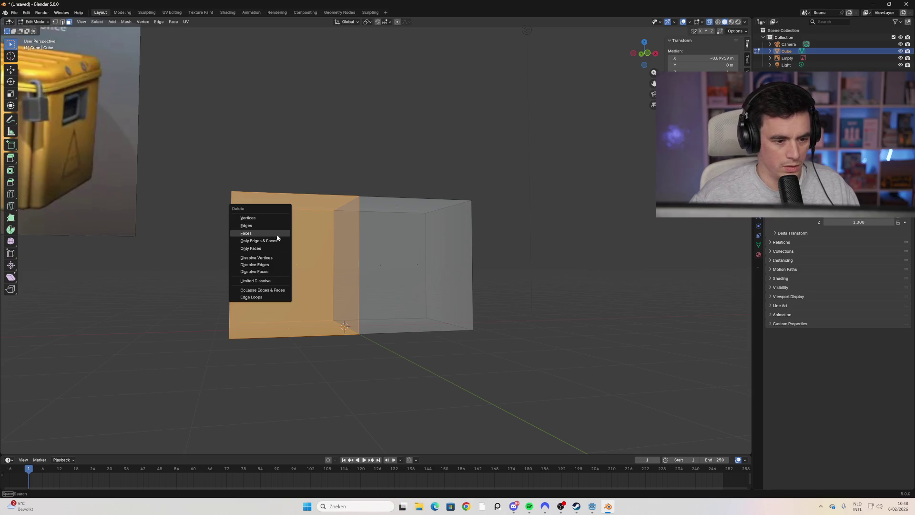
click(276, 236)
mouse_move(266, 238)
middle_down()
mouse_move(327, 261)
mouse_move(264, 258)
mouse_move(289, 245)
mouse_move(568, 254)
mouse_move(560, 253)
middle_up()
Step: In Object Mode, add a Mirror modifier to the cube to restore the full box
key(a)
key(Tab)
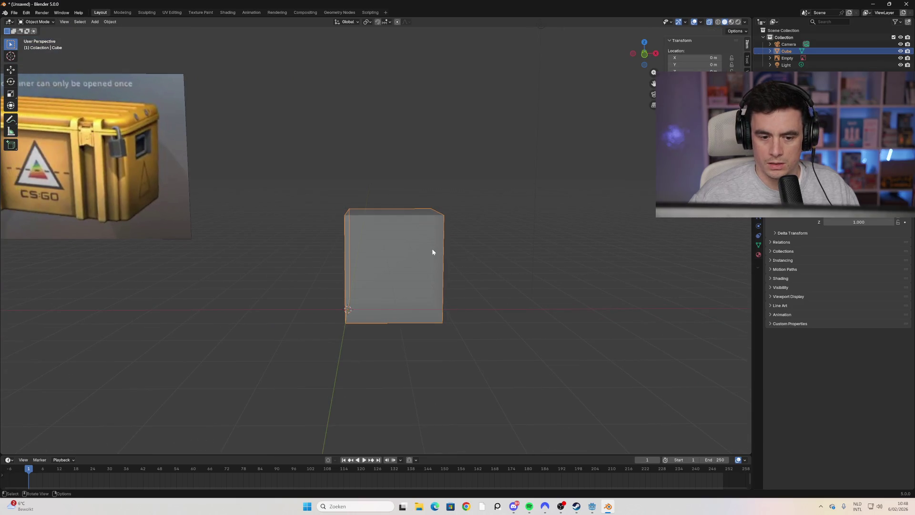
click(758, 209)
key(ctrl+f)
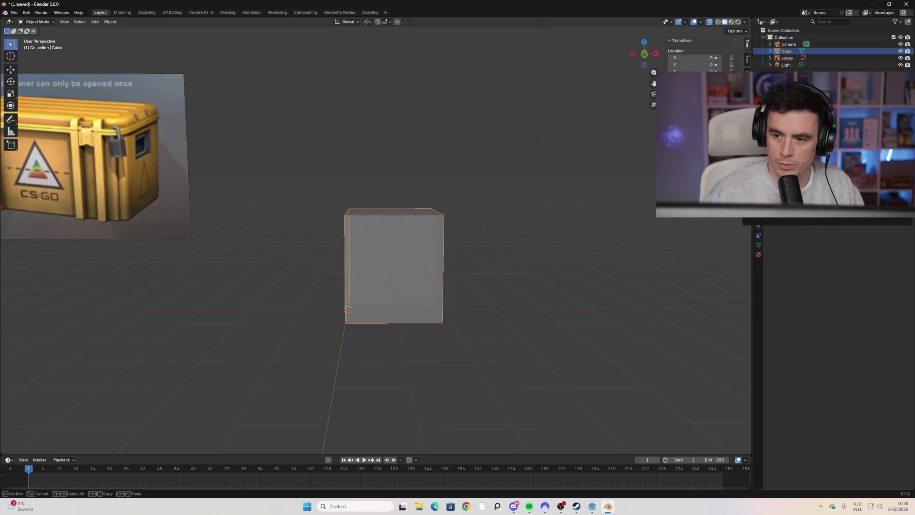
key(Return)
click(550, 239)
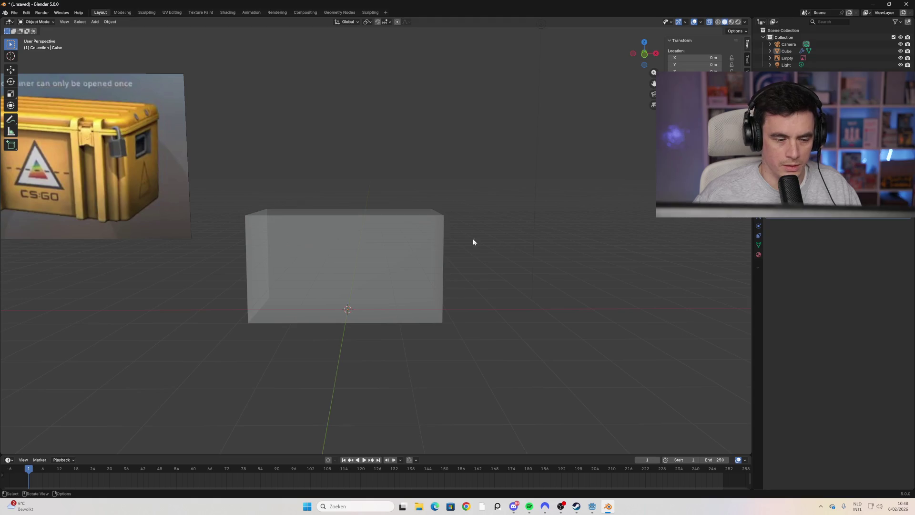
Step: Return to Edit Mode and clear the selection on the real half mesh
key(Tab)
click(463, 224)
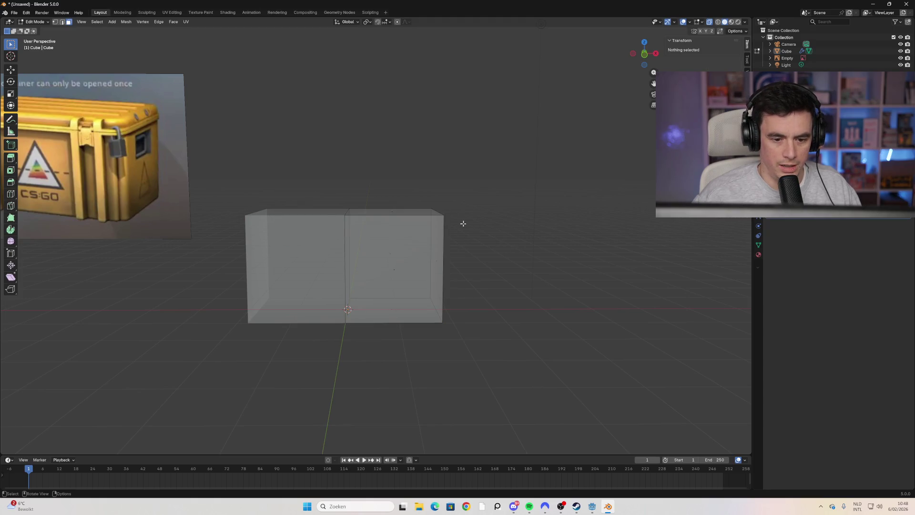
key(a)
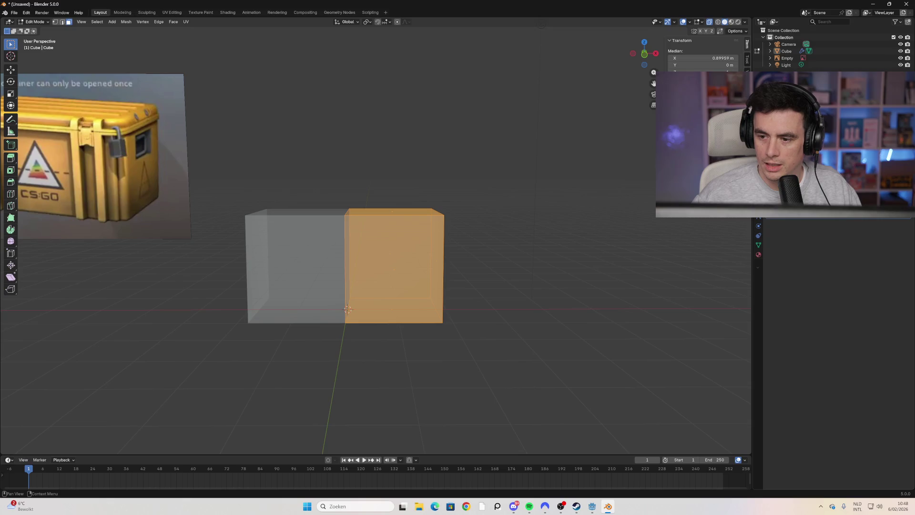
click(548, 250)
scroll(420, 238, up, 2)
key(a)
key(alt+a)
Step: Select the right half's top face, cancel a trial move so it stays flush, and inspect the box
middle_drag(445, 210, 422, 198)
click(387, 220)
key(g)
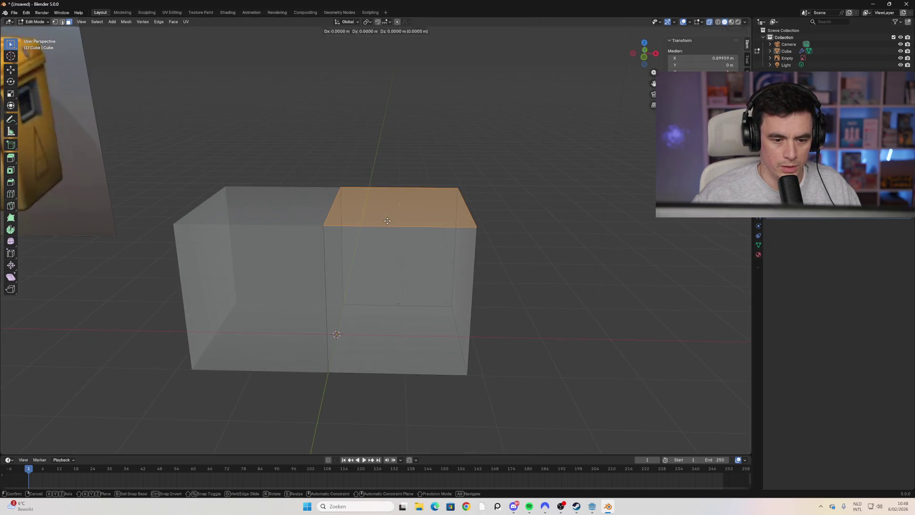
right_click(295, 226)
mouse_move(295, 226)
middle_down()
mouse_move(515, 170)
mouse_move(364, 198)
mouse_move(419, 267)
mouse_move(414, 217)
mouse_move(415, 234)
middle_up()
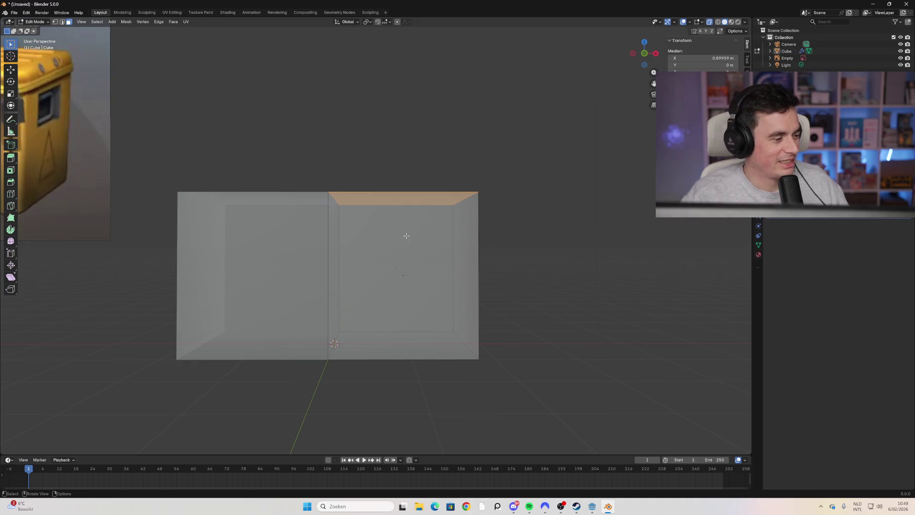
mouse_move(406, 236)
middle_down()
mouse_move(378, 245)
mouse_move(362, 229)
mouse_move(378, 249)
mouse_move(351, 233)
mouse_move(343, 245)
mouse_move(351, 225)
mouse_move(360, 262)
middle_up()
scroll(367, 246, up, 2)
scroll(367, 251, down, 3)
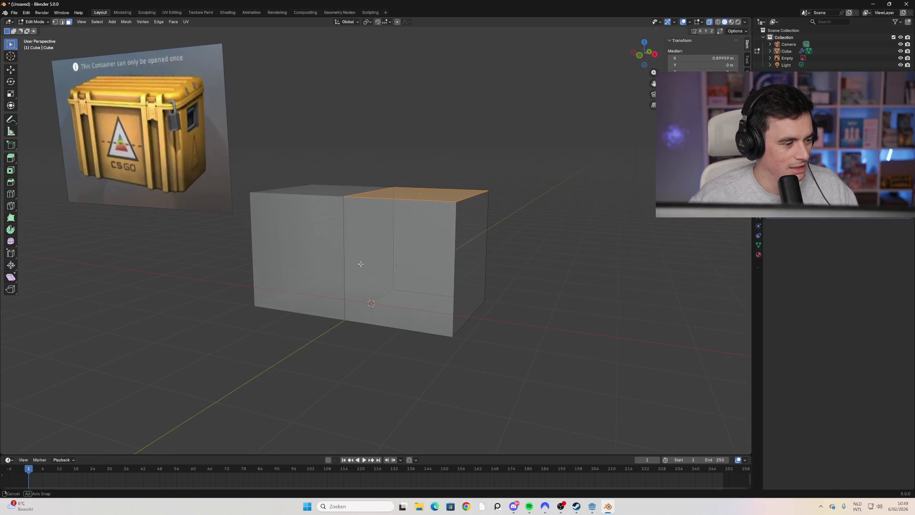
click(544, 269)
mouse_move(522, 270)
middle_down()
mouse_move(504, 278)
mouse_move(508, 287)
mouse_move(477, 286)
mouse_move(542, 275)
mouse_move(541, 286)
mouse_move(508, 294)
middle_up()
scroll(406, 275, down, 3)
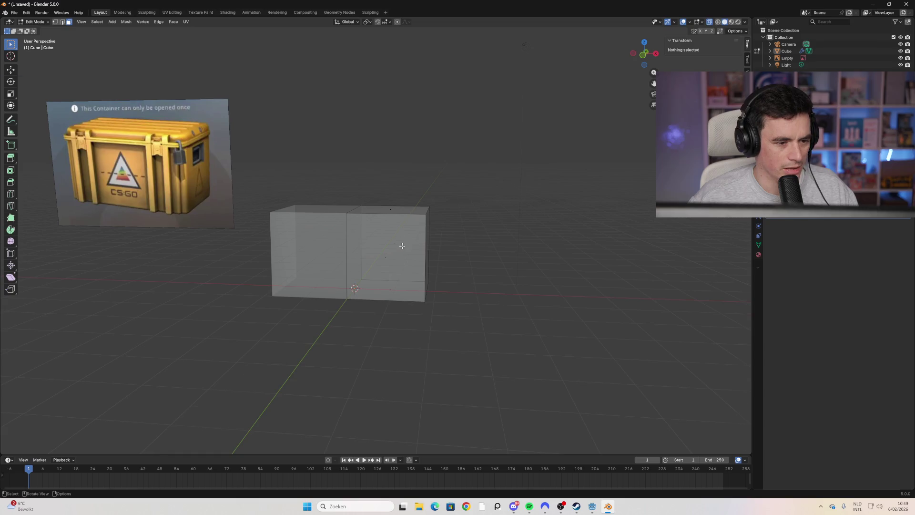
scroll(401, 245, up, 2)
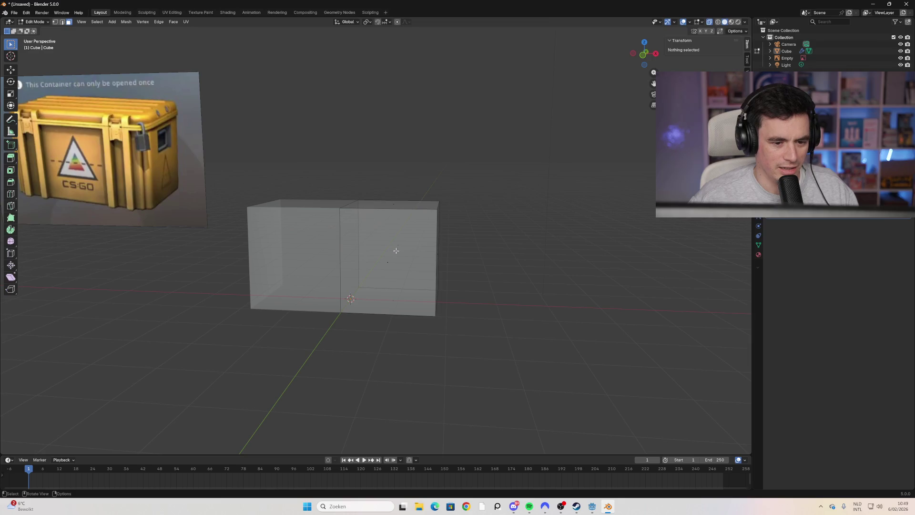
Step: Select the box's right section, cancel an accidental scale, and clear the selection
right_click(424, 226)
scroll(420, 217, up, 1)
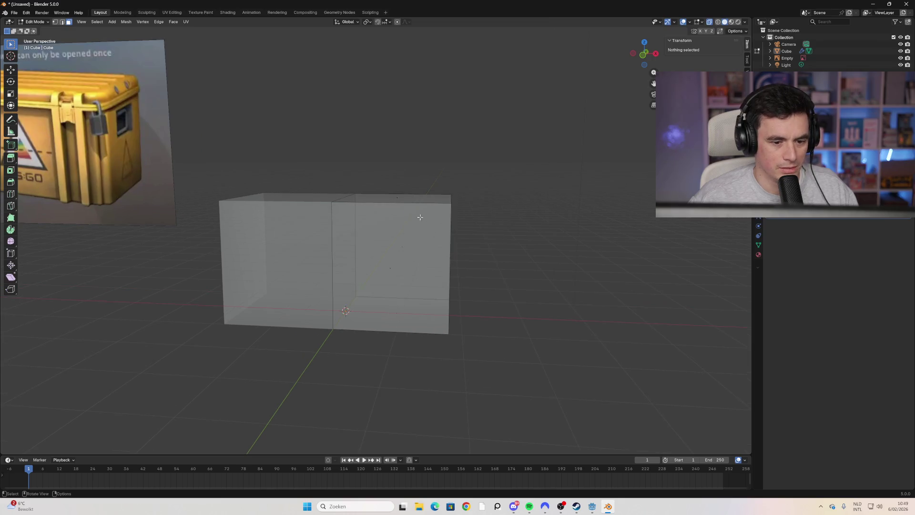
mouse_move(475, 172)
mouse_down()
mouse_move(370, 290)
mouse_move(348, 370)
mouse_up()
click(478, 255)
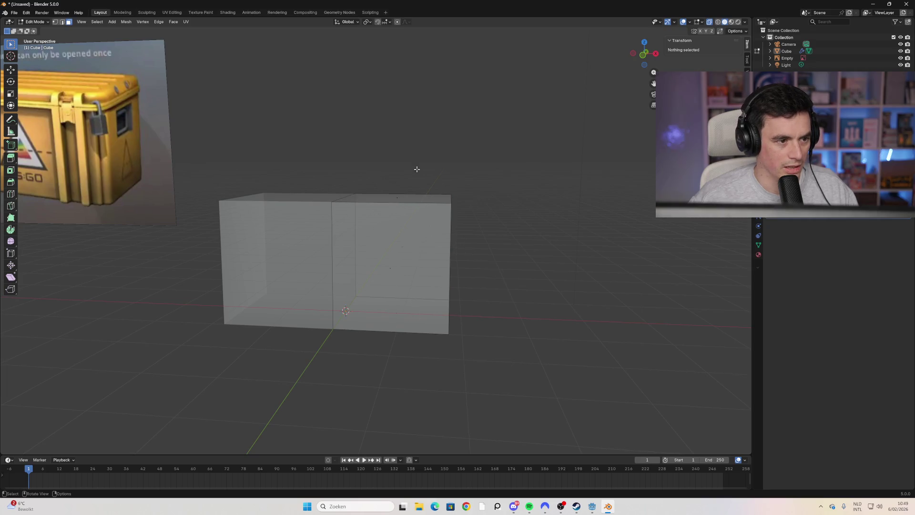
mouse_move(469, 172)
mouse_down()
mouse_move(386, 241)
mouse_move(331, 376)
mouse_up()
key(s)
key(Escape)
key(alt+a)
Step: Add a horizontal loop cut and slide it up just below the box's top edge
key(ctrl+r)
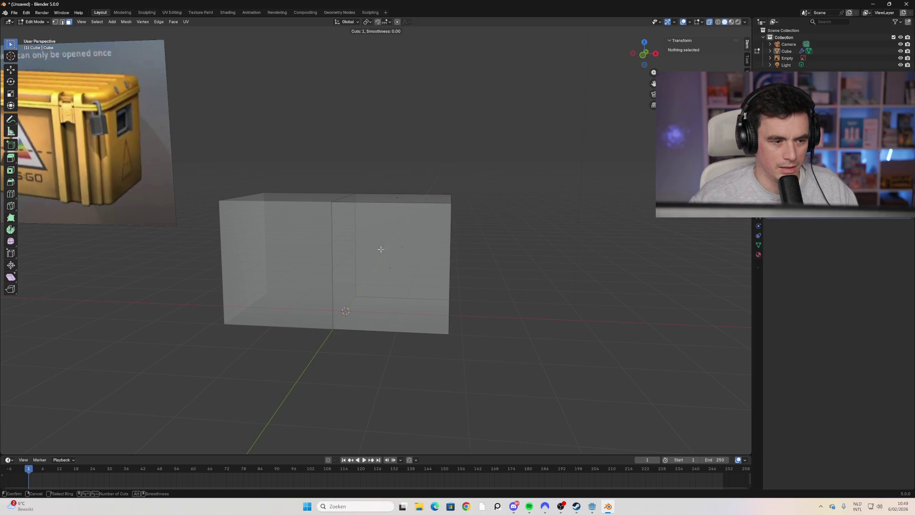
click(357, 215)
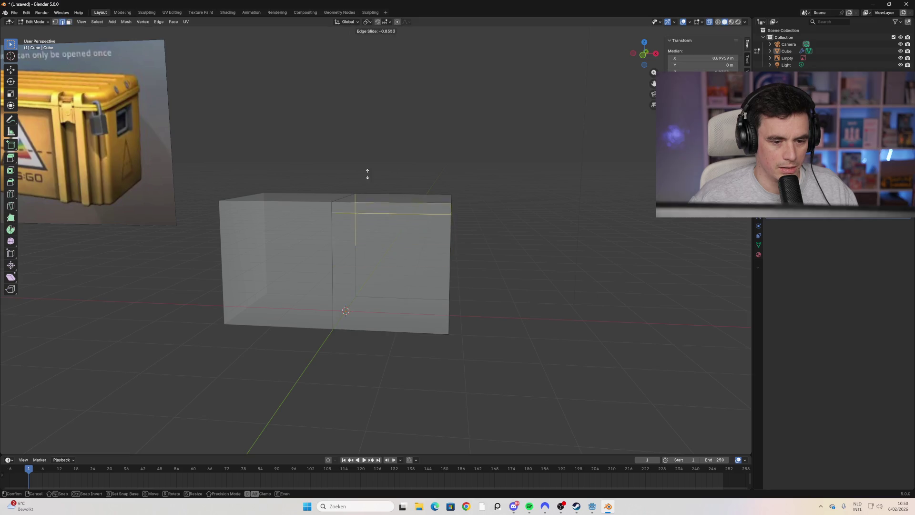
drag(368, 183, 370, 181)
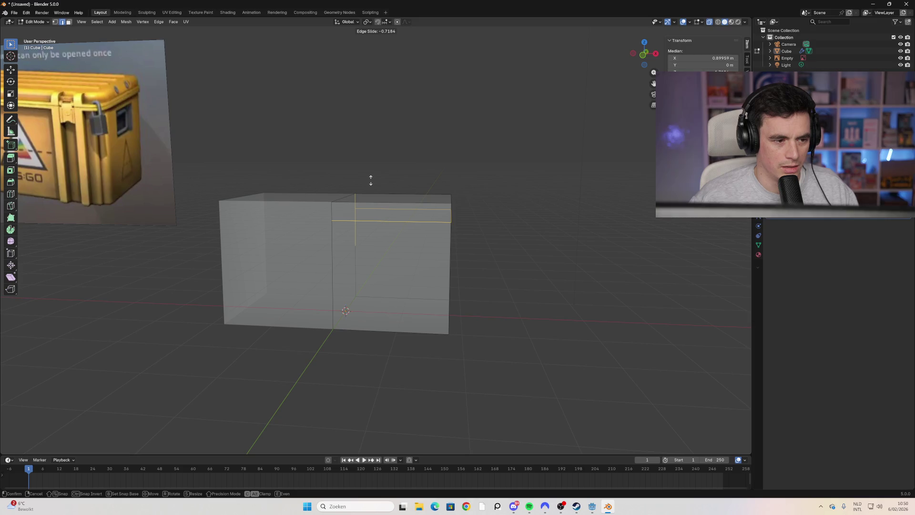
drag(371, 180, 374, 175)
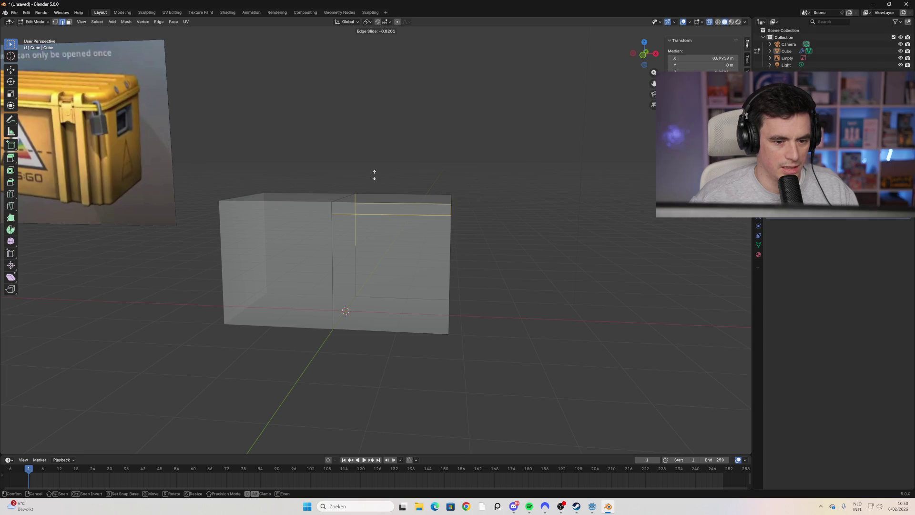
click(374, 175)
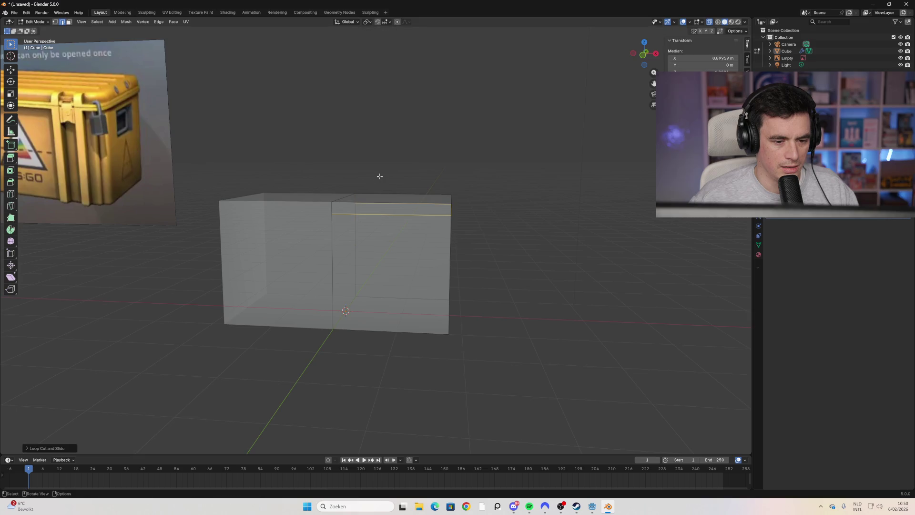
Step: Select the front, corner and back lid strips above the new edge loop
middle_drag(503, 234, 493, 237)
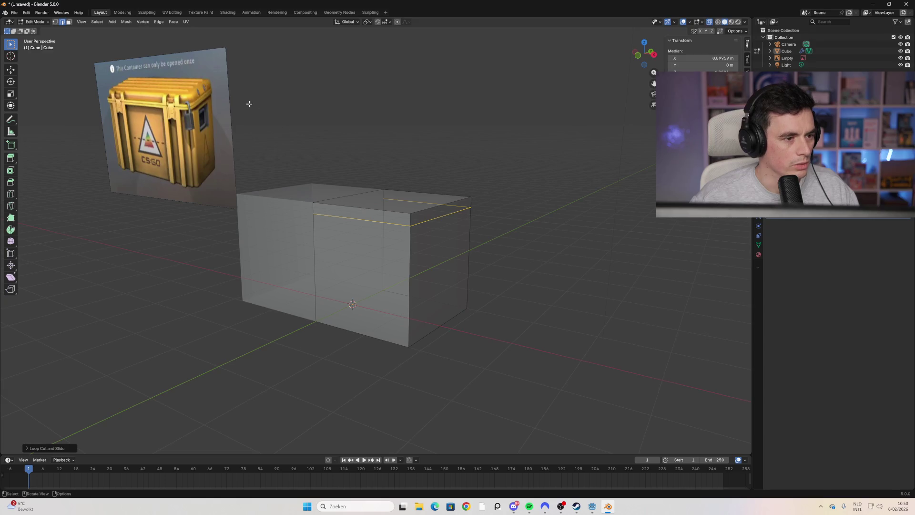
click(261, 148)
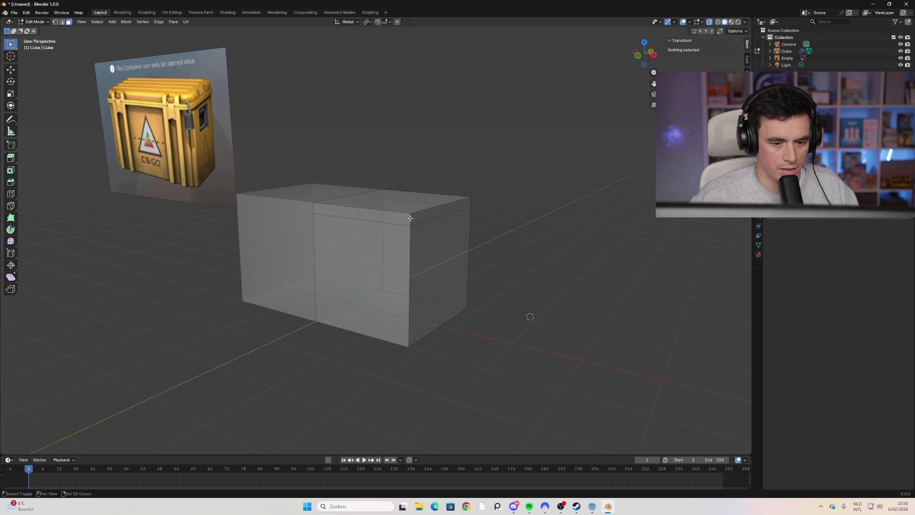
scroll(412, 221, up, 2)
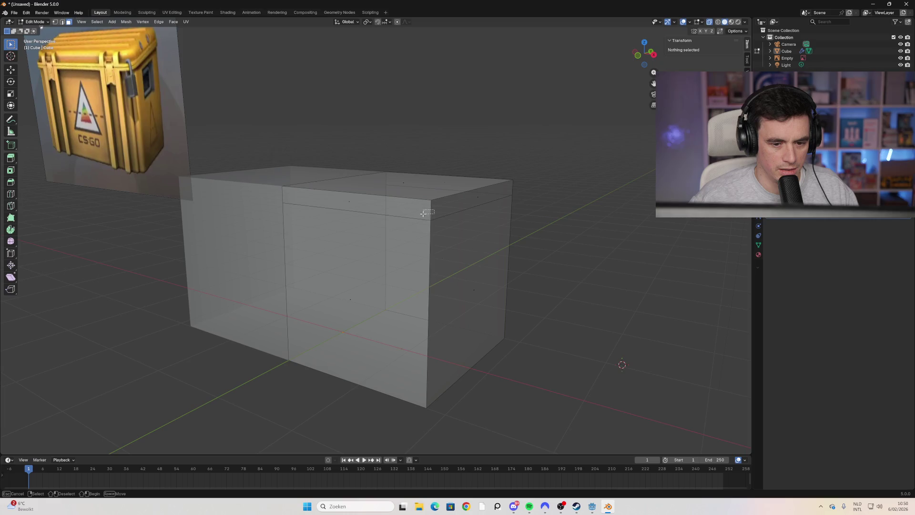
shift+click(362, 208)
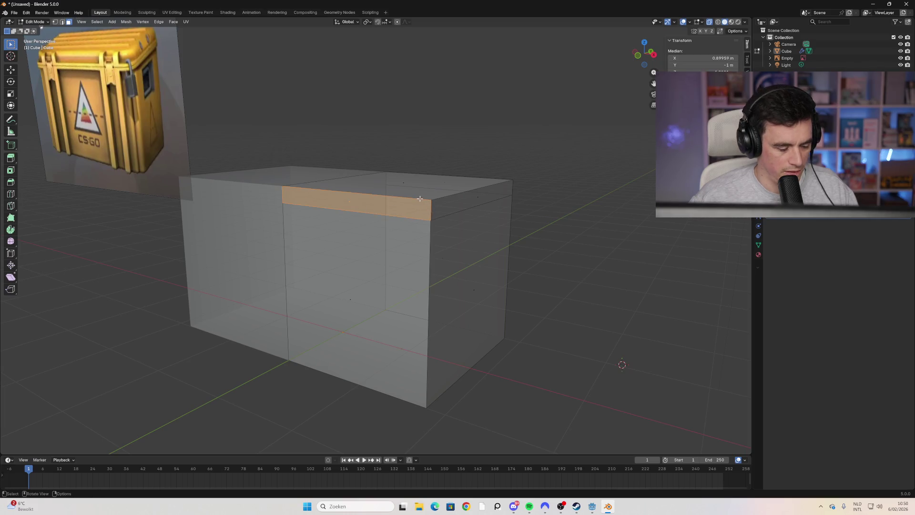
key(b)
key(Escape)
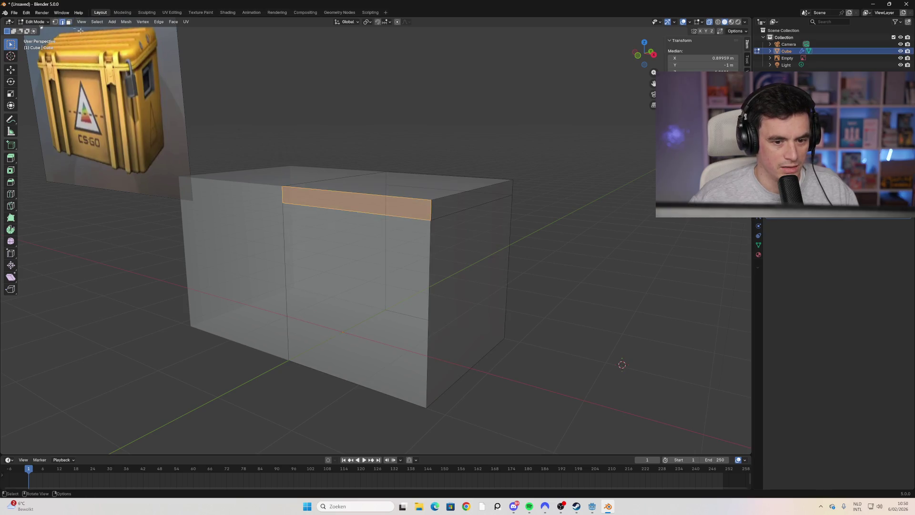
ctrl+click(427, 209)
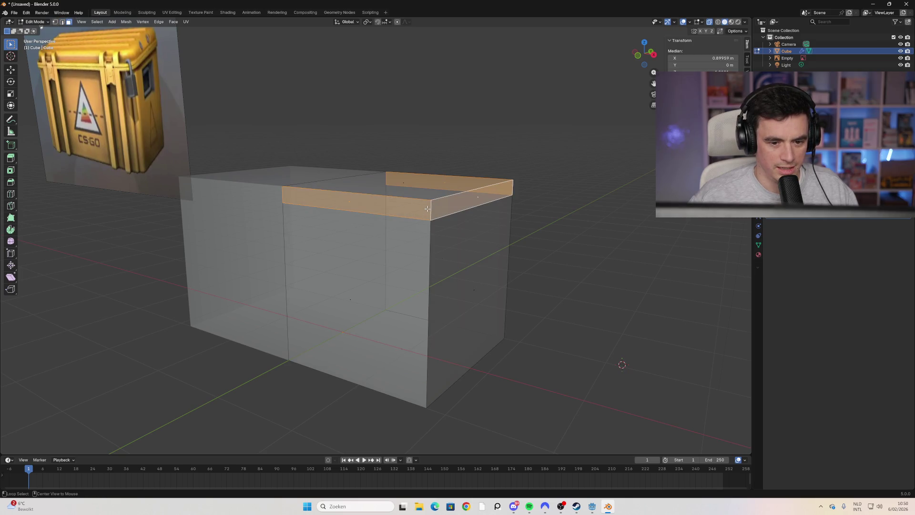
middle_drag(428, 208, 401, 206)
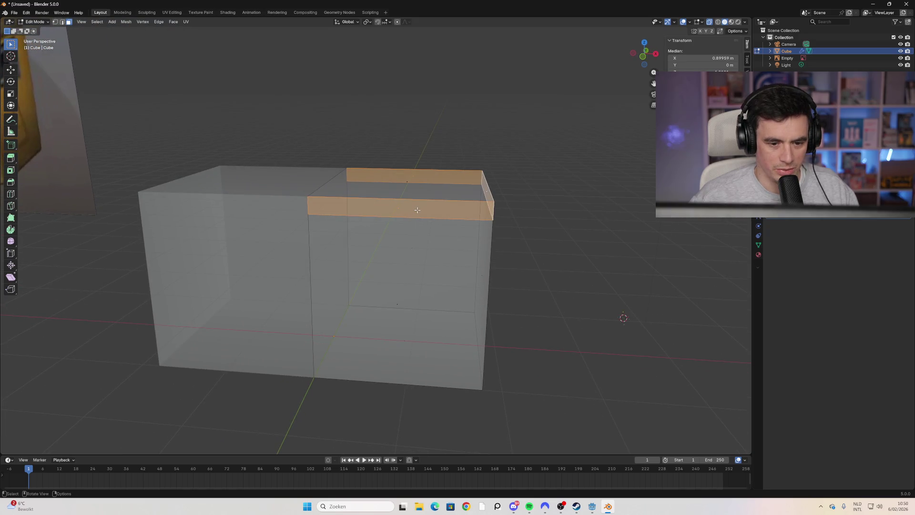
Step: Extrude the lid strip faces outward along their normals to form a thin lip
key(e)
right_click(482, 216)
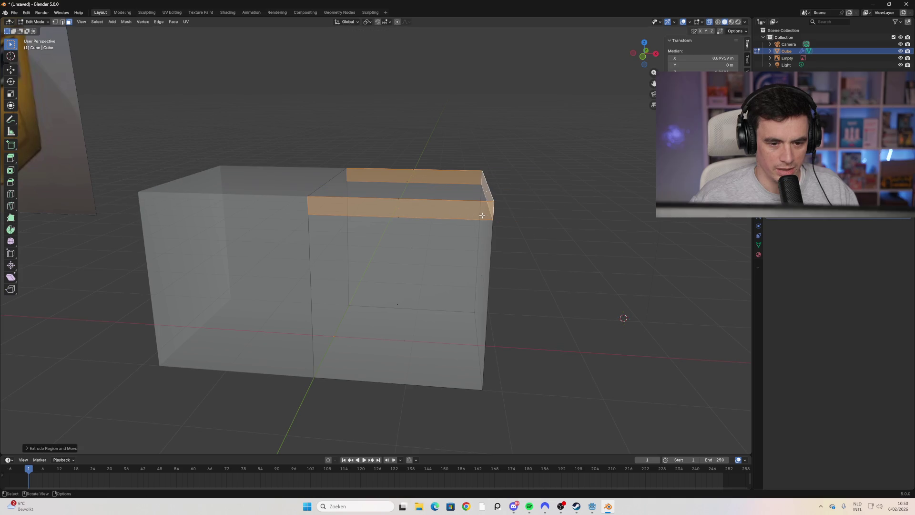
right_click(482, 215)
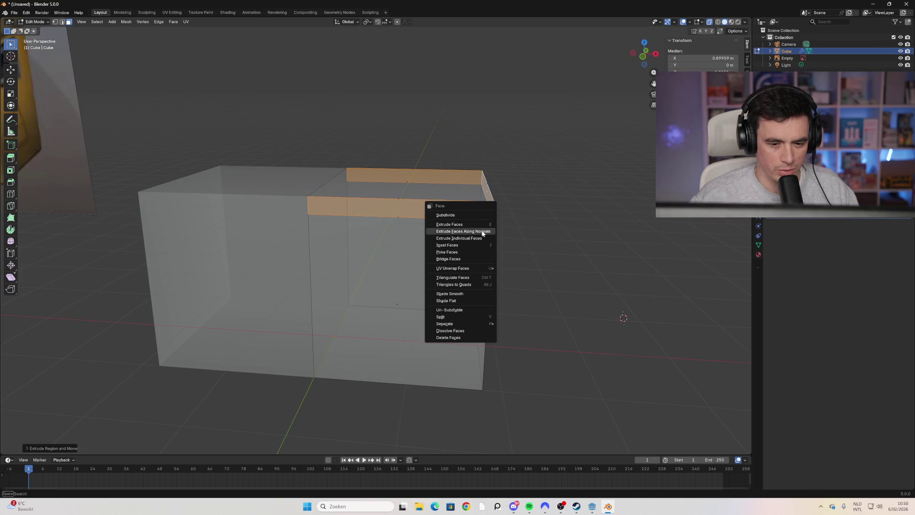
click(484, 233)
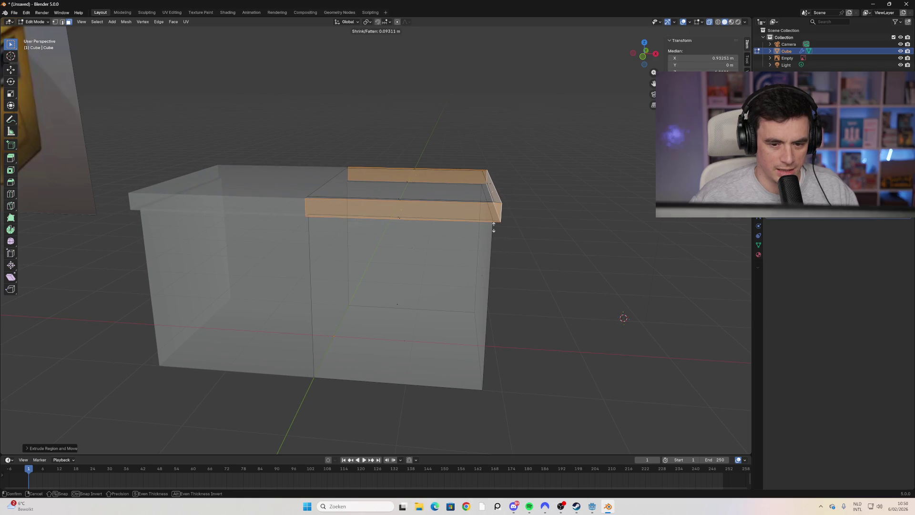
click(485, 224)
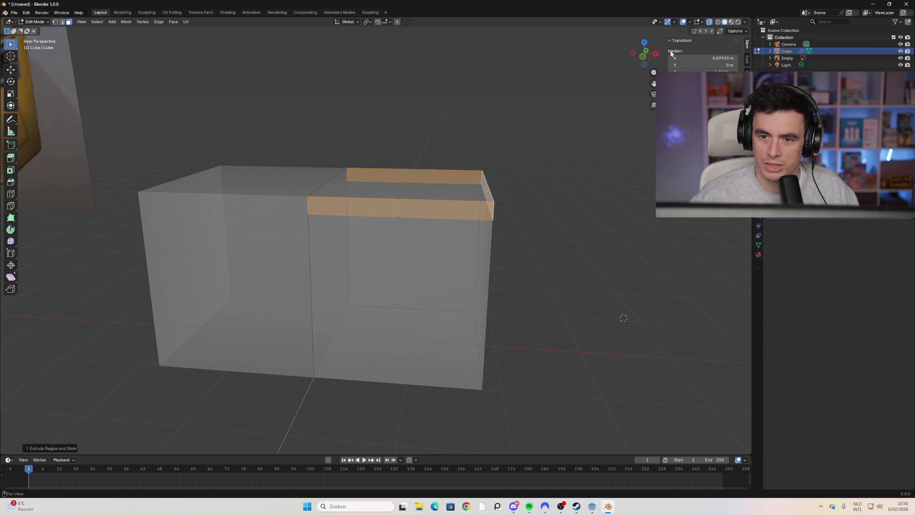
click(643, 45)
right_click(467, 237)
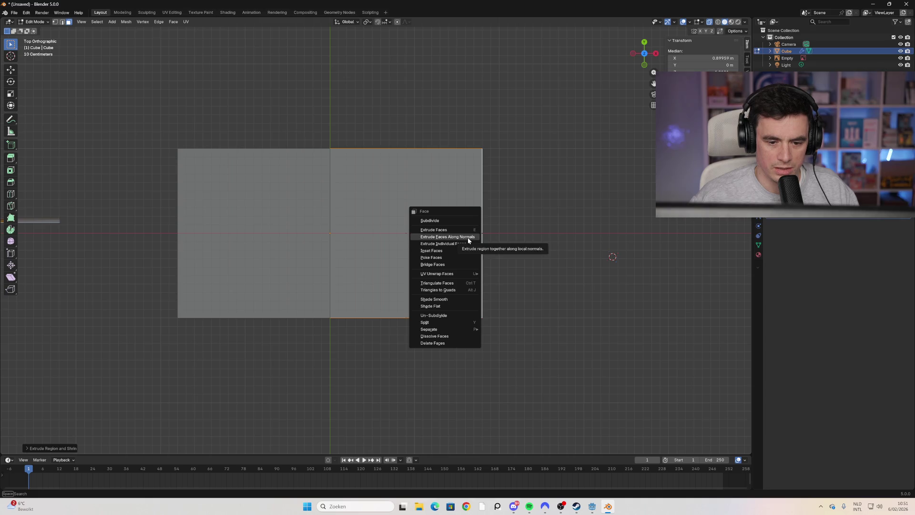
Step: From top view, extrude the lid faces along normals again to widen the overhanging rim, then check it
click(467, 238)
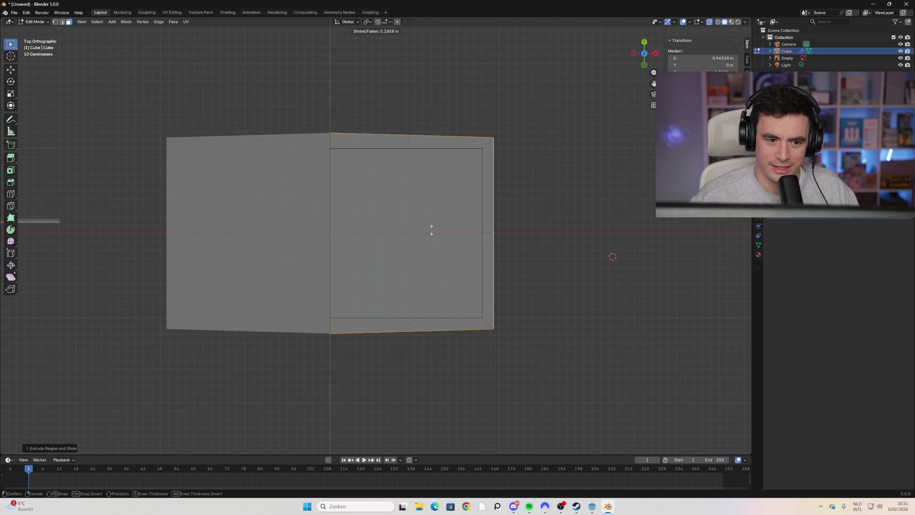
click(431, 230)
mouse_move(431, 229)
middle_down()
mouse_move(500, 331)
mouse_move(500, 257)
mouse_move(492, 261)
middle_up()
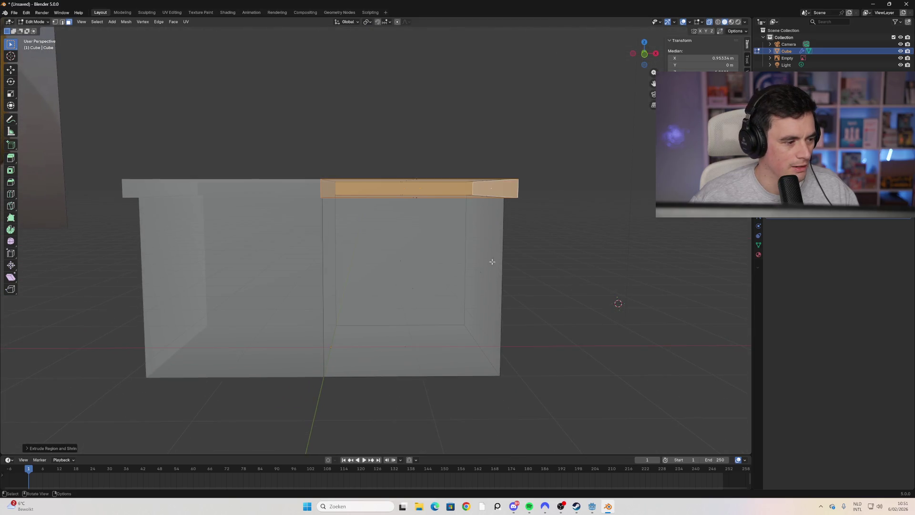
scroll(492, 261, down, 1)
mouse_move(369, 195)
middle_down()
mouse_move(360, 204)
mouse_move(359, 255)
mouse_move(336, 266)
mouse_move(366, 205)
mouse_move(222, 157)
middle_up()
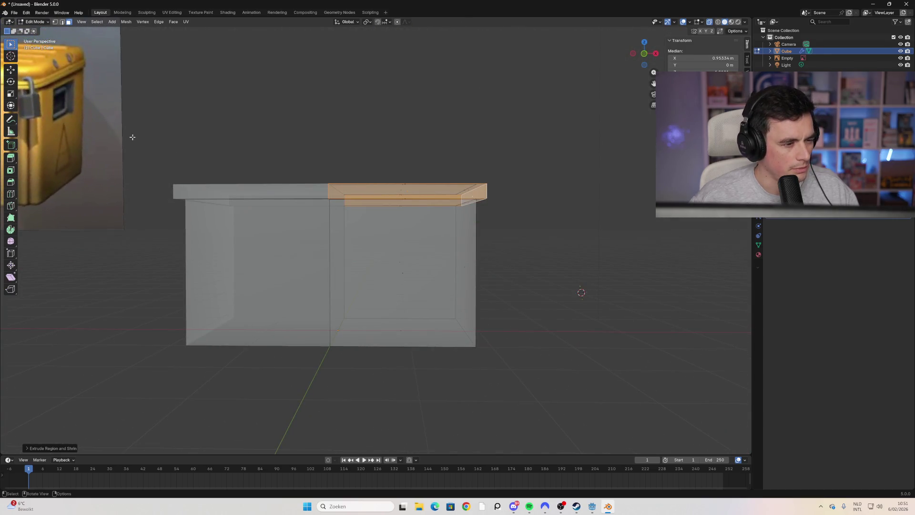
scroll(132, 137, down, 1)
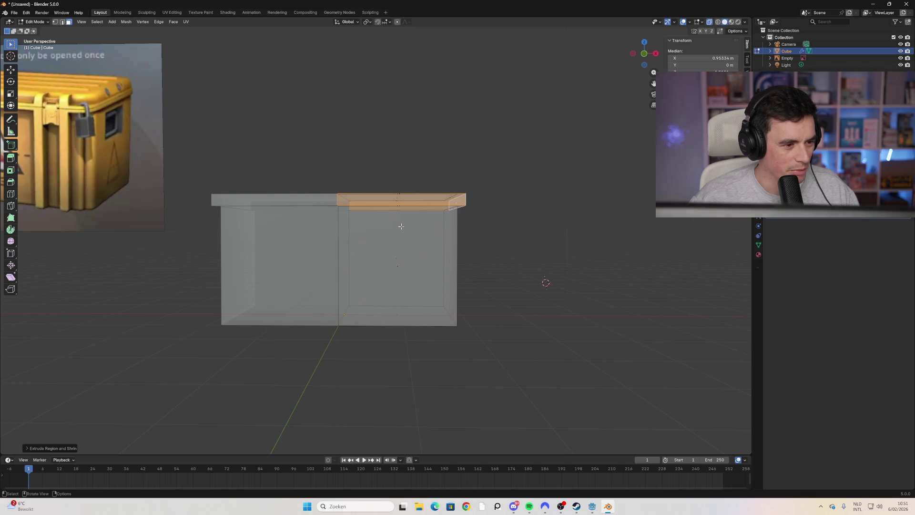
click(424, 235)
click(417, 256)
mouse_move(416, 256)
middle_down()
mouse_move(387, 281)
mouse_move(493, 270)
middle_up()
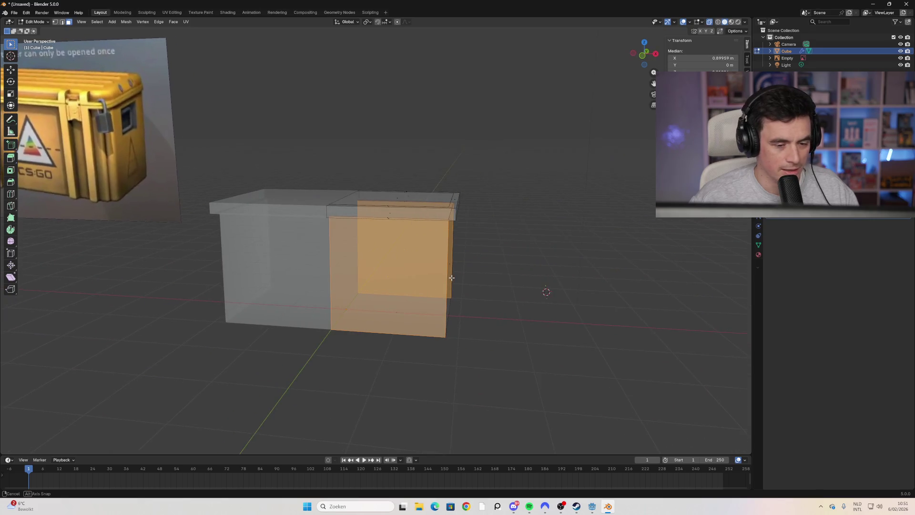
Step: Abandon the trial loop cuts, view the box from the front, and return to Object Mode
click(493, 270)
middle_drag(429, 270, 402, 263)
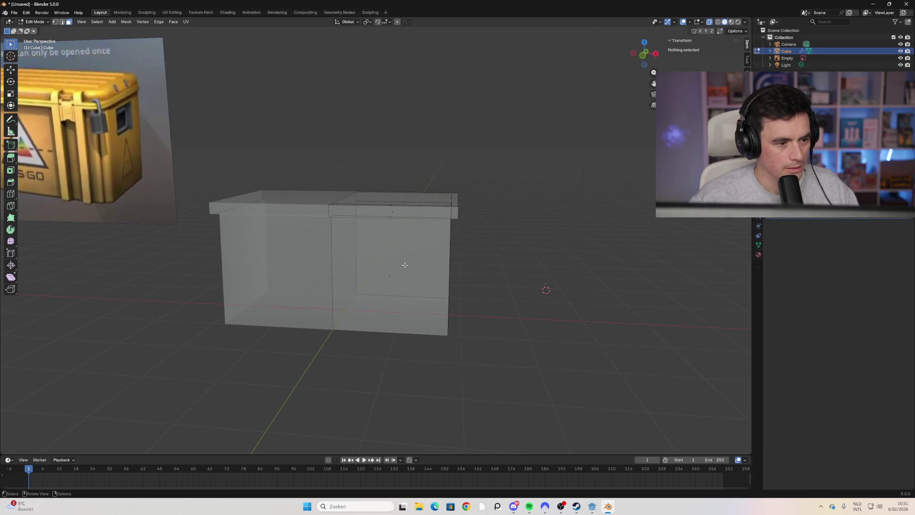
key(ctrl+r)
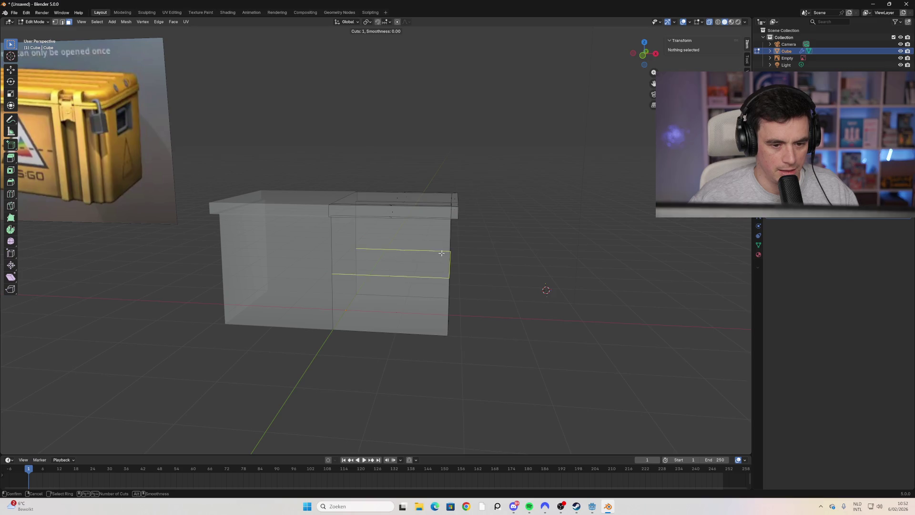
key(Escape)
click(642, 58)
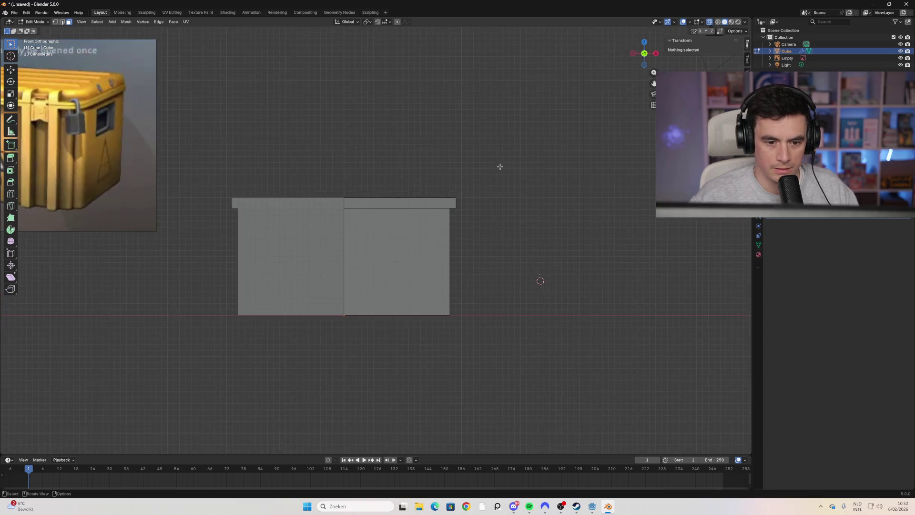
mouse_move(373, 244)
shift+middle_down()
mouse_move(393, 251)
mouse_move(416, 282)
shift+middle_up()
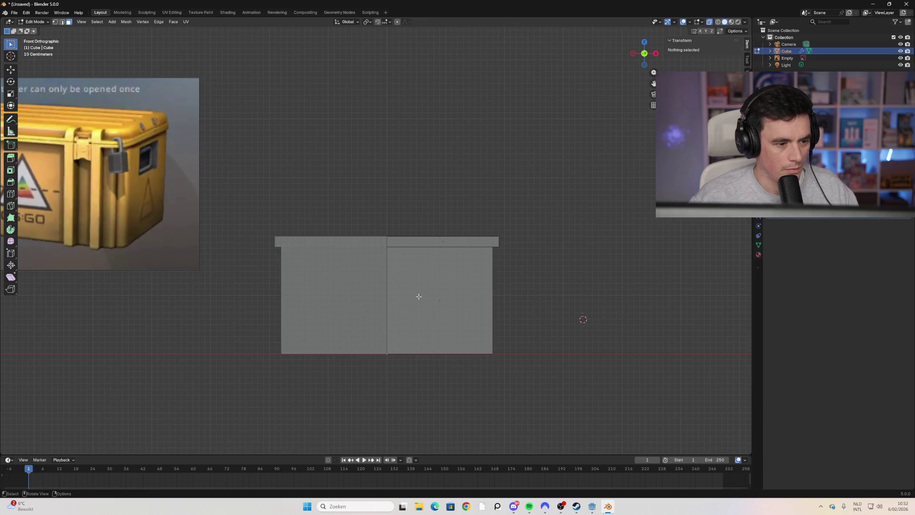
key(ctrl+r)
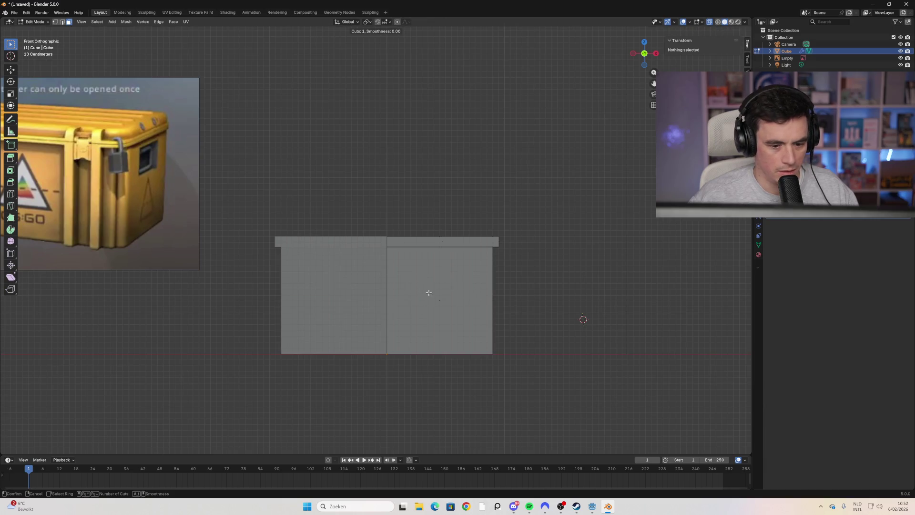
key(Tab)
click(132, 159)
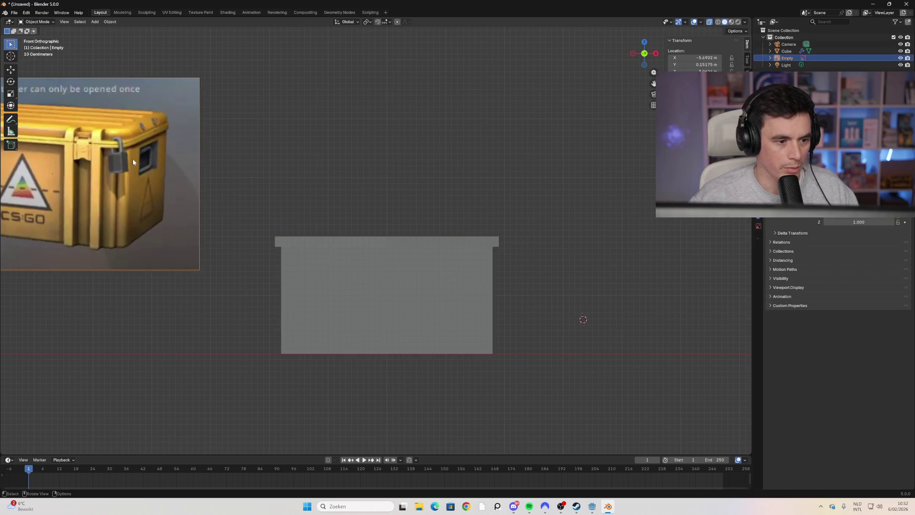
key(g)
click(467, 134)
key(s)
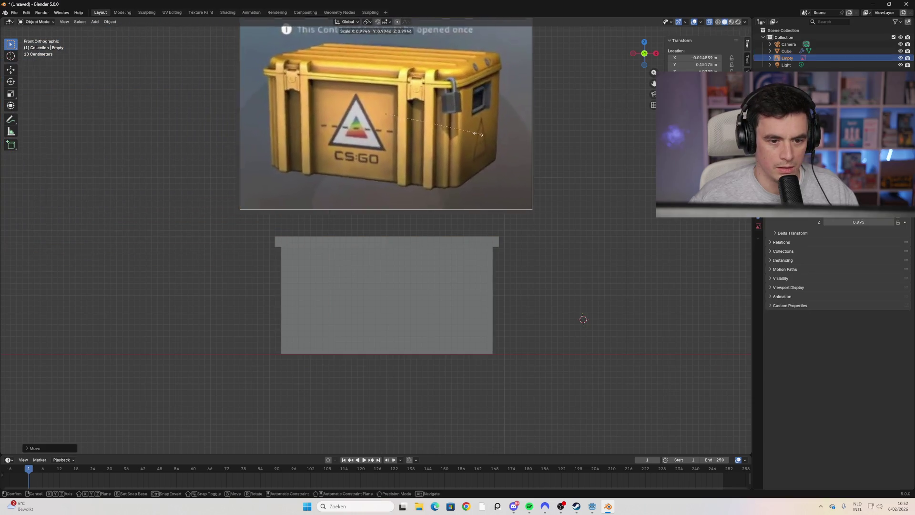
click(428, 138)
key(g)
click(429, 162)
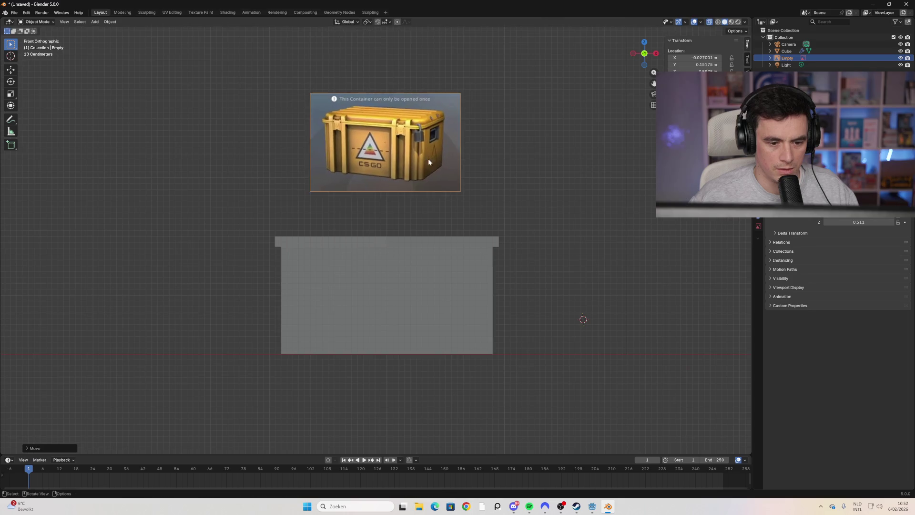
click(474, 311)
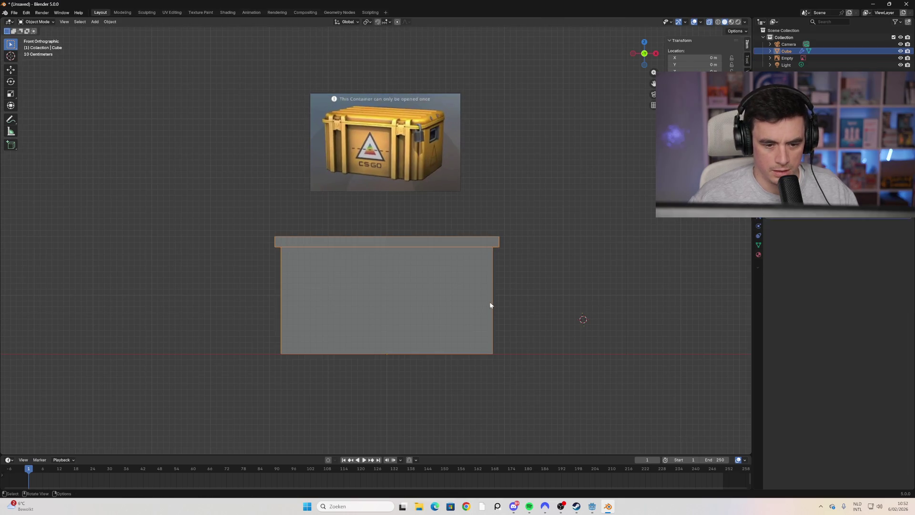
click(718, 22)
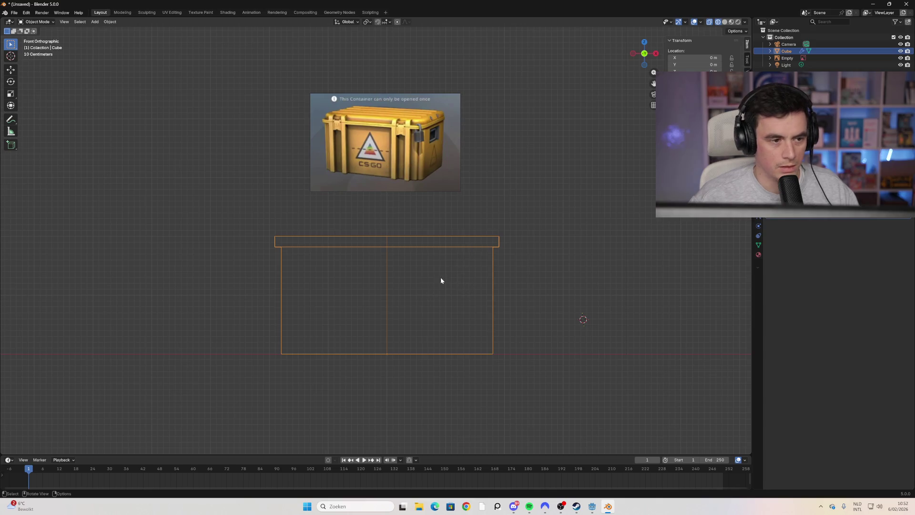
key(Tab)
key(ctrl+r)
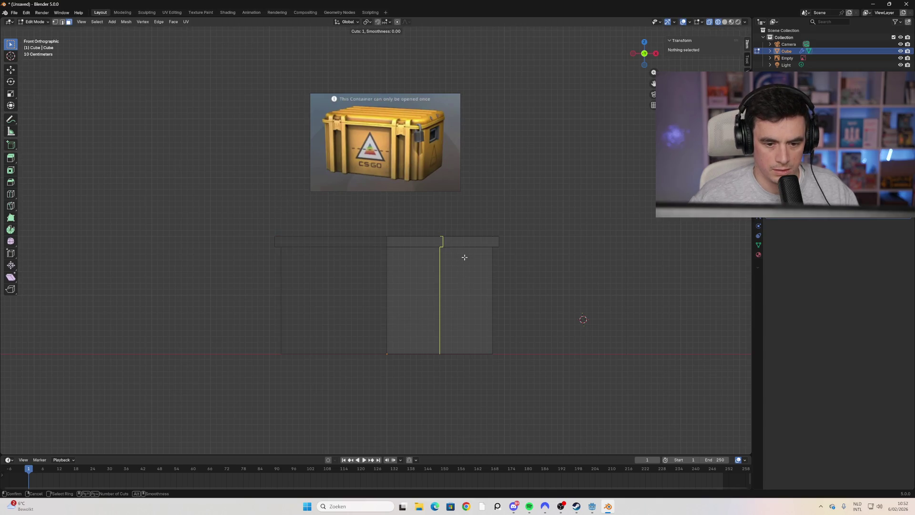
scroll(455, 258, up, 1)
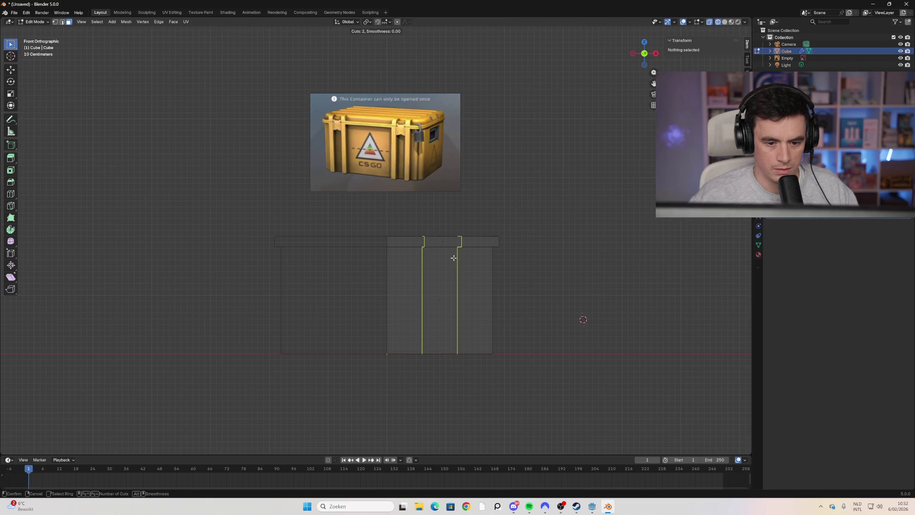
scroll(454, 258, up, 2)
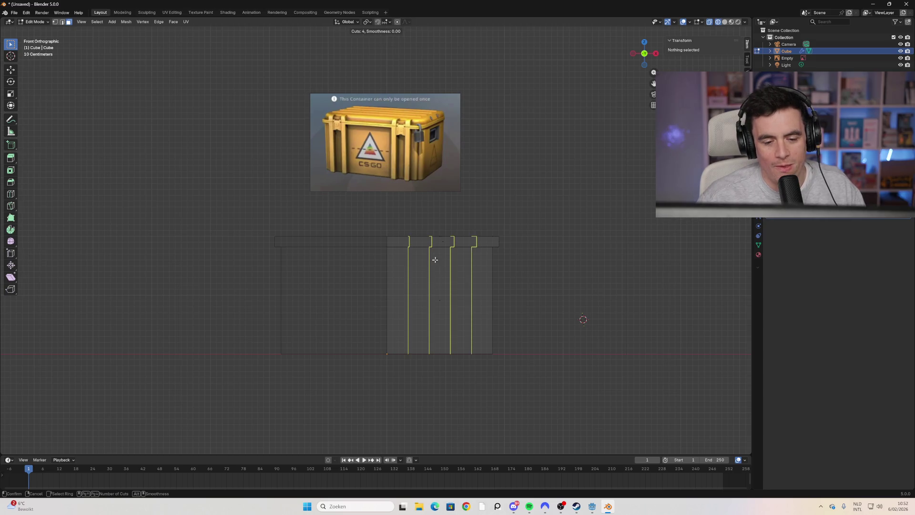
key(Escape)
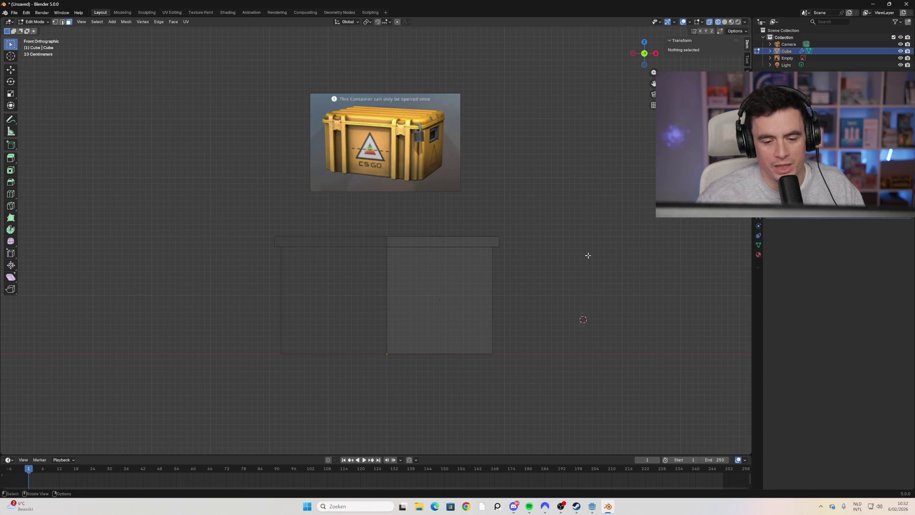
key(ctrl+r)
click(458, 255)
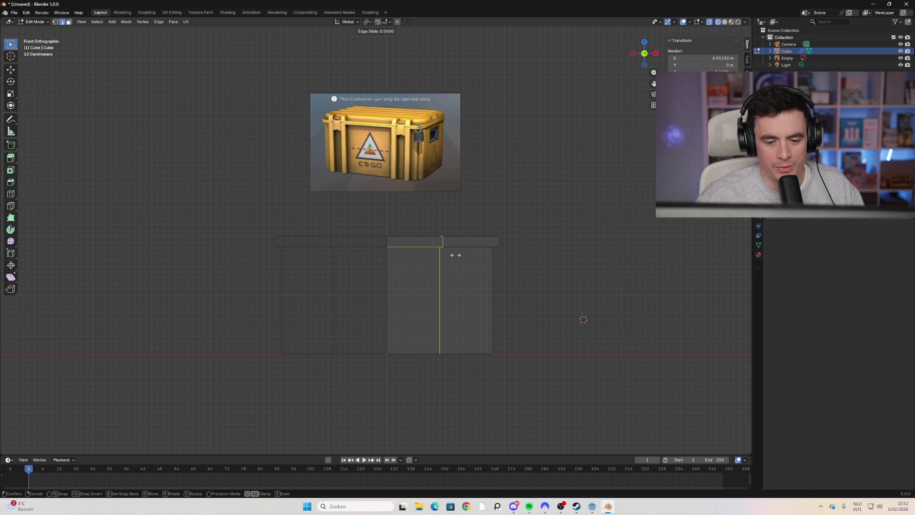
right_click(479, 285)
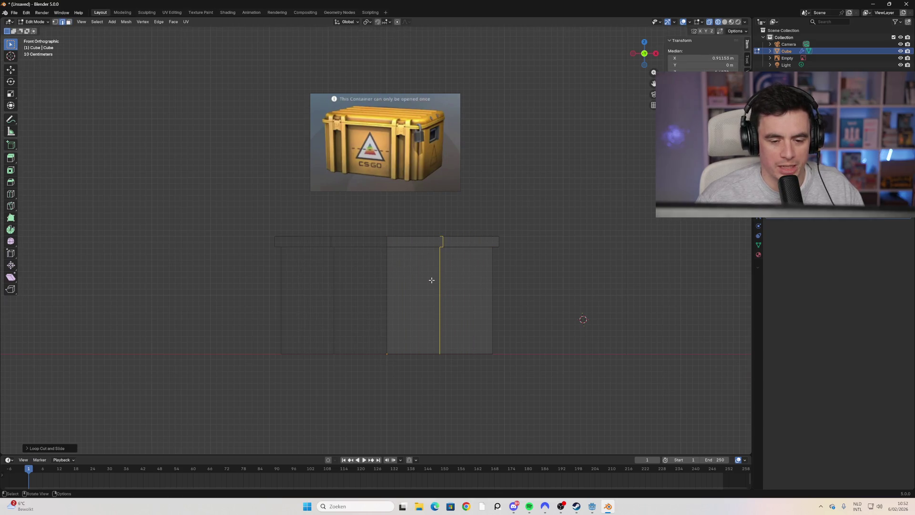
right_click(523, 263)
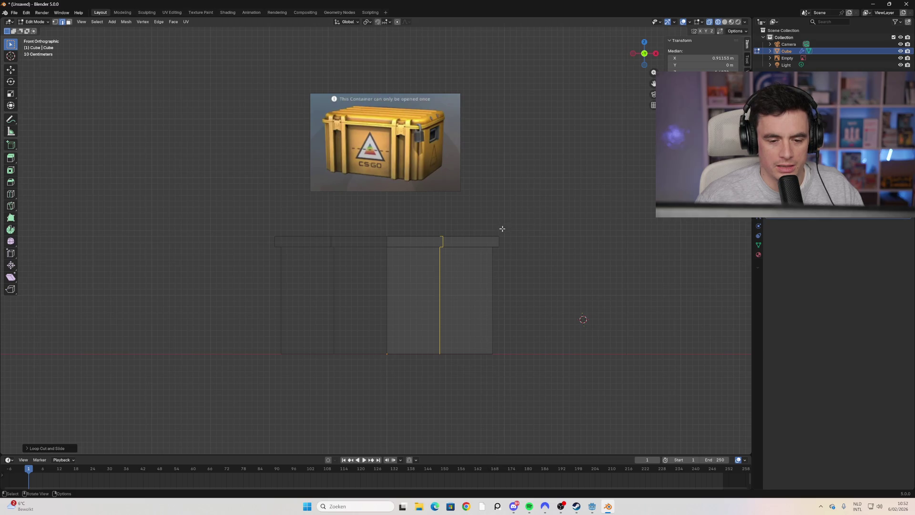
key(ctrl+z)
key(ctrl+r)
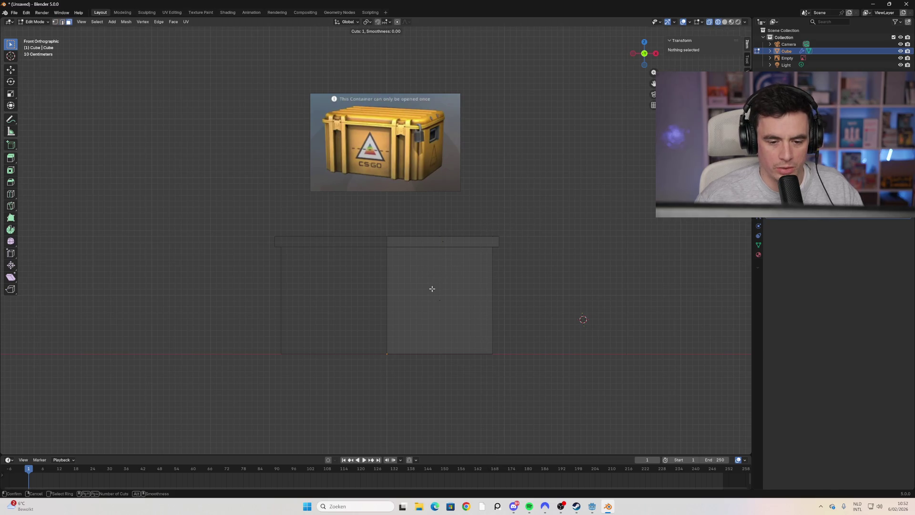
scroll(450, 253, up, 1)
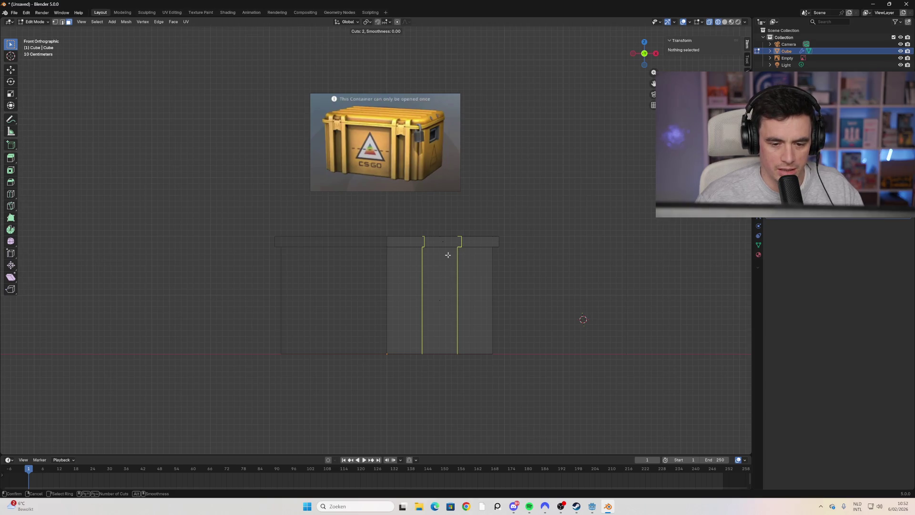
click(448, 255)
click(438, 272)
key(s)
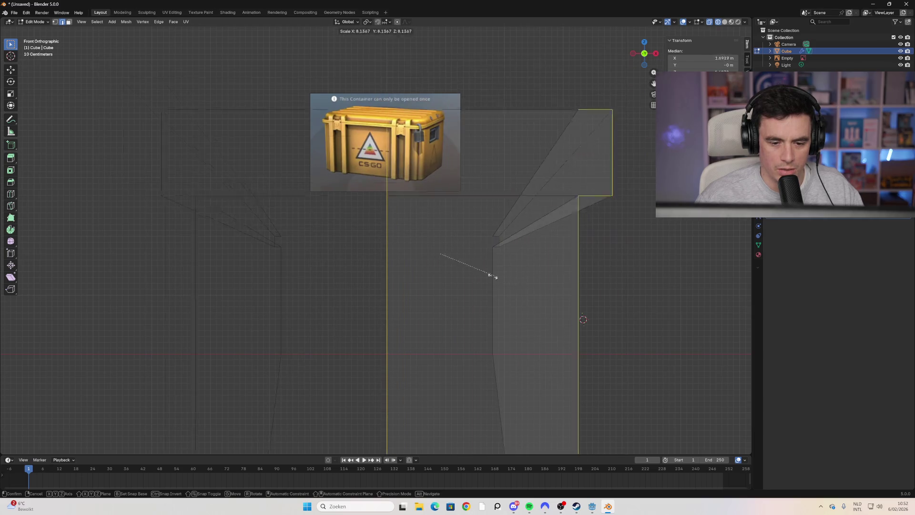
right_click(475, 283)
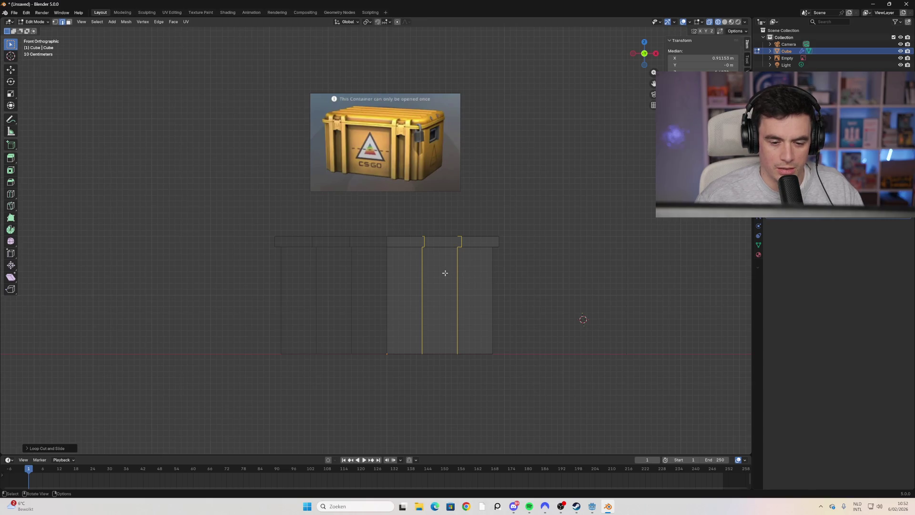
key(g)
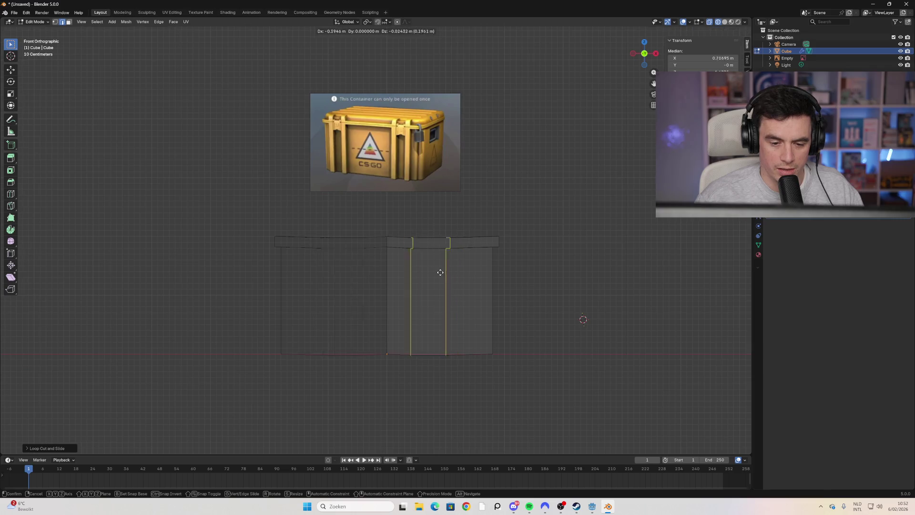
click(460, 270)
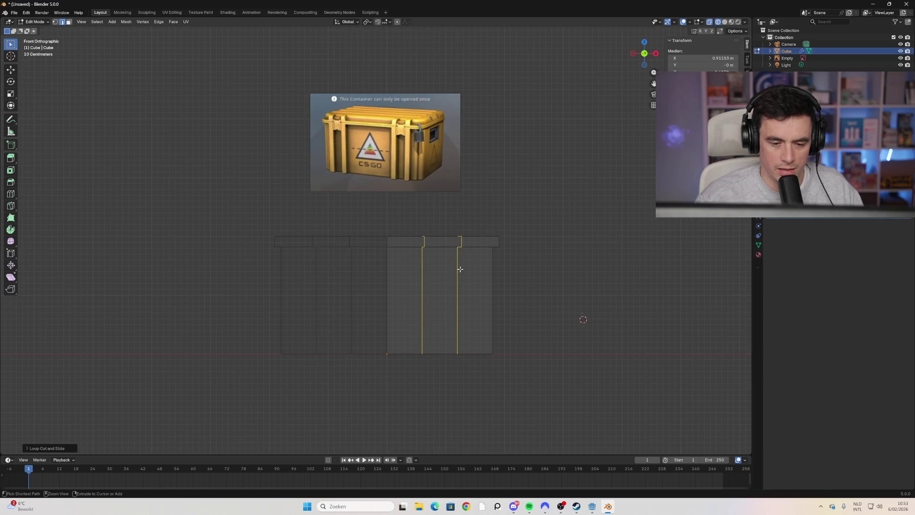
key(ctrl+z)
key(ctrl+r)
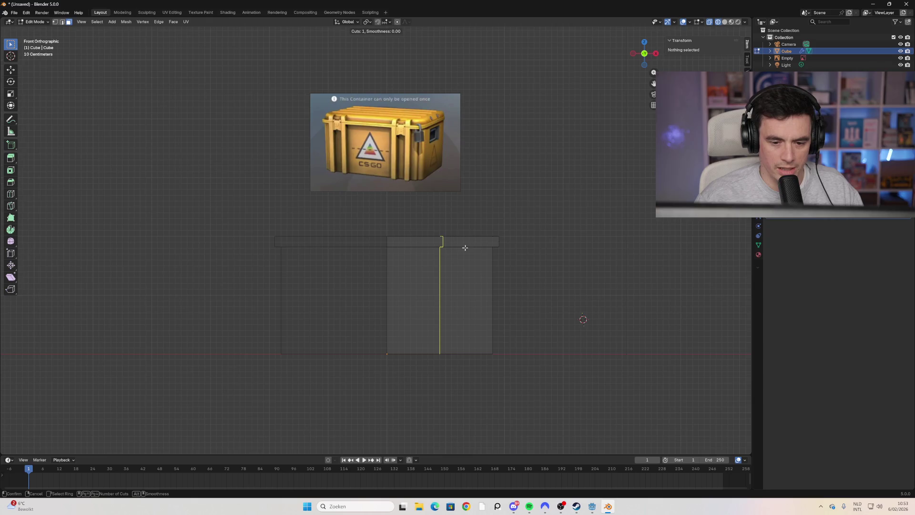
click(455, 255)
right_click(454, 256)
right_click(452, 256)
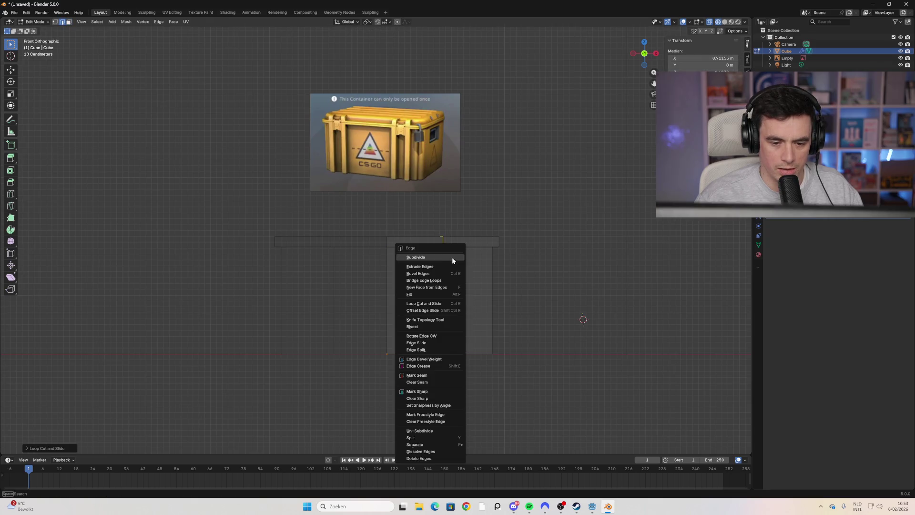
key(ctrl+z)
key(ctrl+r)
scroll(455, 270, up, 1)
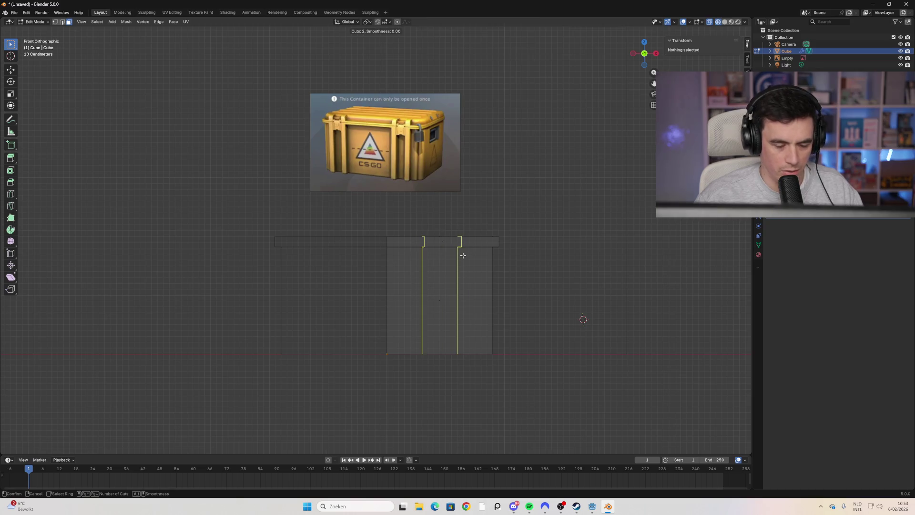
click(431, 262)
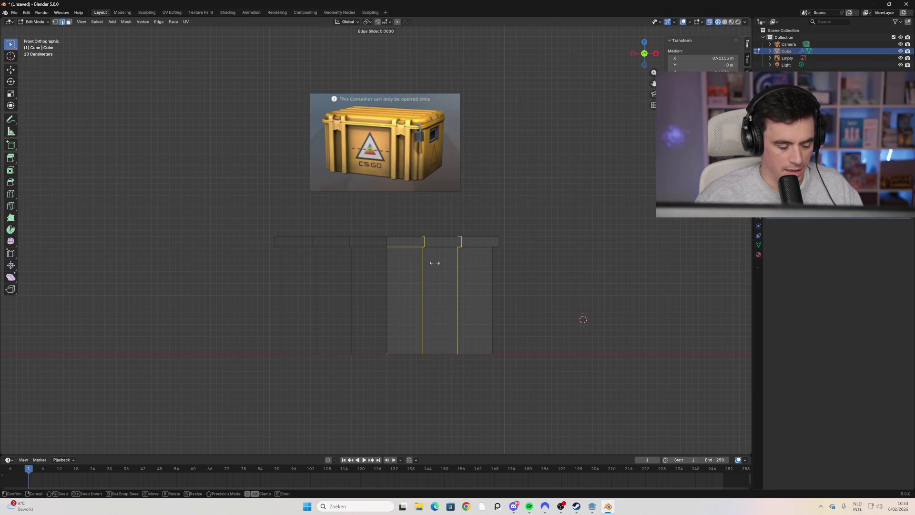
click(431, 262)
key(s)
key(x)
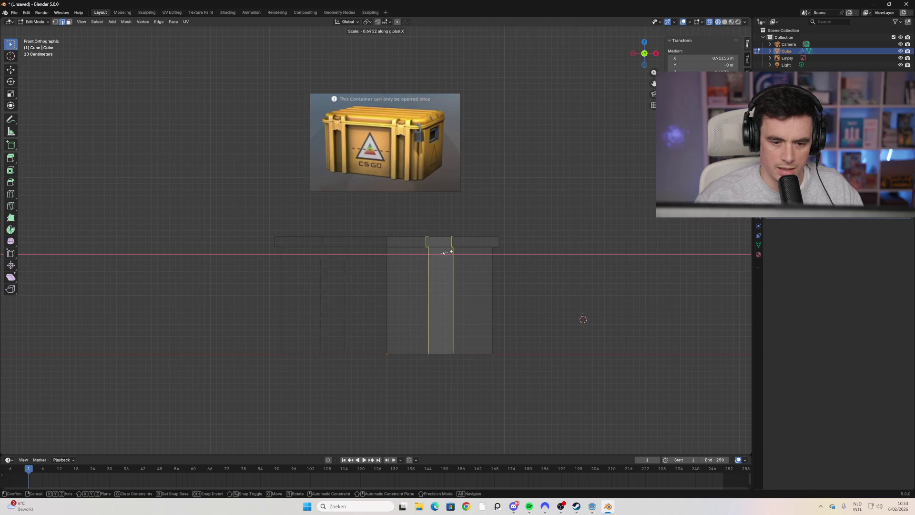
right_click(443, 253)
right_click(530, 259)
key(ctrl+z)
mouse_move(474, 259)
middle_down()
mouse_move(461, 298)
mouse_move(451, 286)
mouse_move(447, 298)
middle_up()
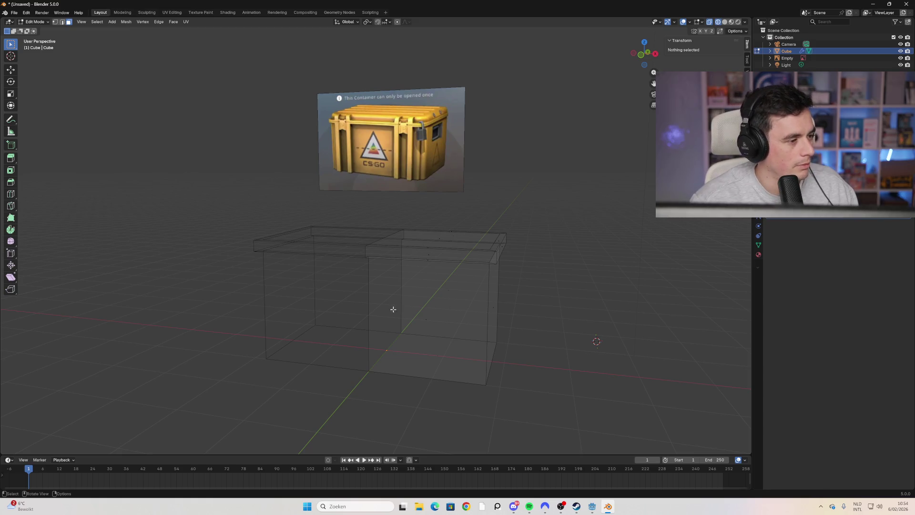
mouse_move(480, 333)
middle_down()
mouse_move(448, 333)
mouse_move(456, 337)
mouse_move(475, 317)
mouse_move(483, 292)
middle_up()
key(KP_1)
key(ctrl+r)
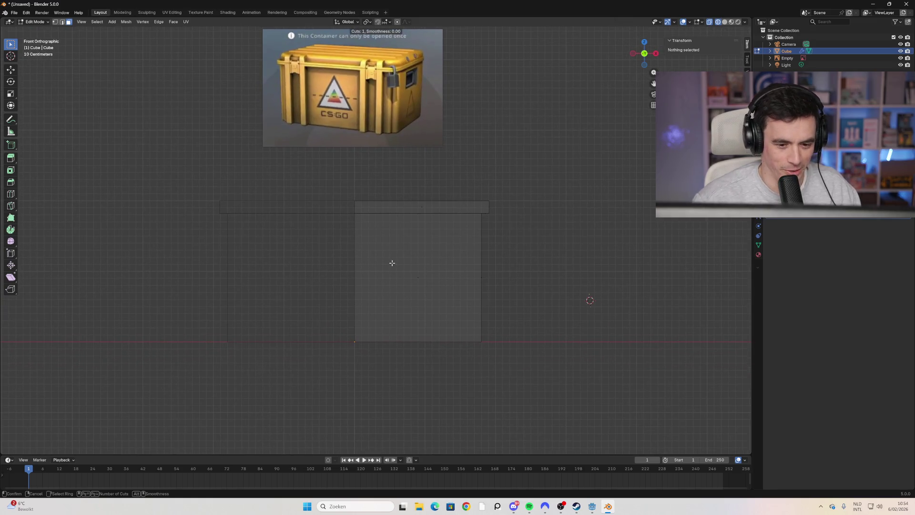
Step: Place four evenly spaced vertical loop cuts across the right half of the front
scroll(424, 230, up, 2)
scroll(424, 230, down, 1)
scroll(425, 230, up, 2)
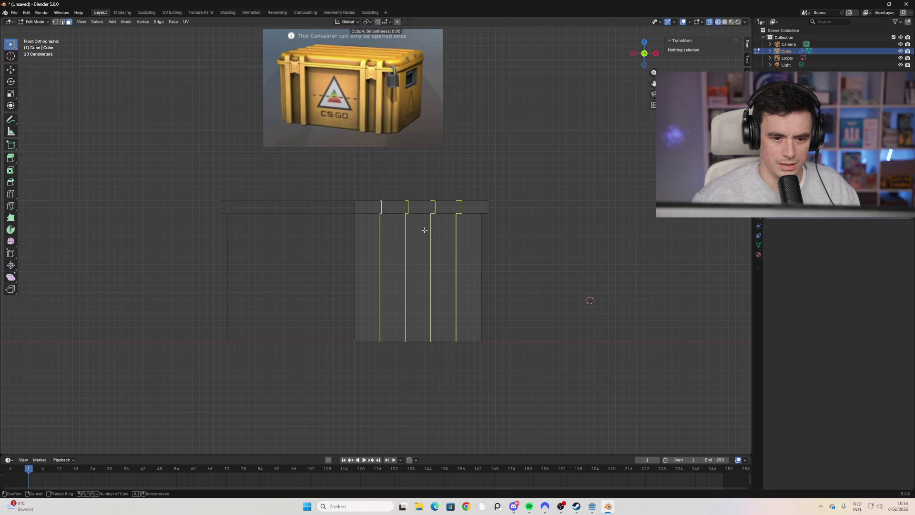
click(424, 230)
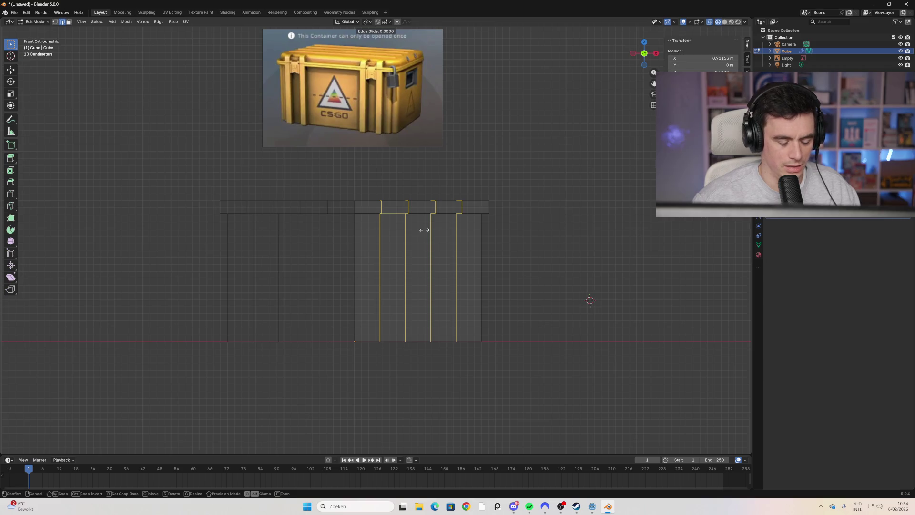
right_click(425, 231)
Step: Squeeze the four cuts closer together along X, then undo the squeeze
key(s)
key(x)
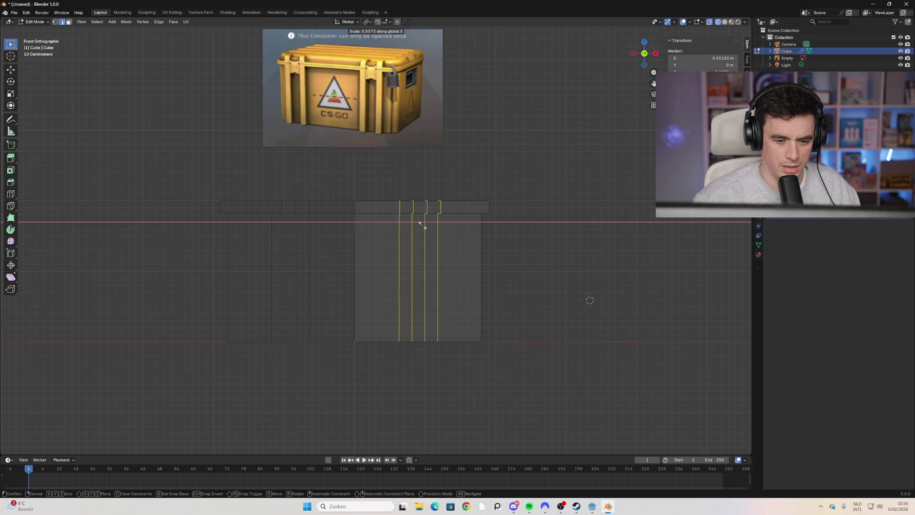
click(422, 225)
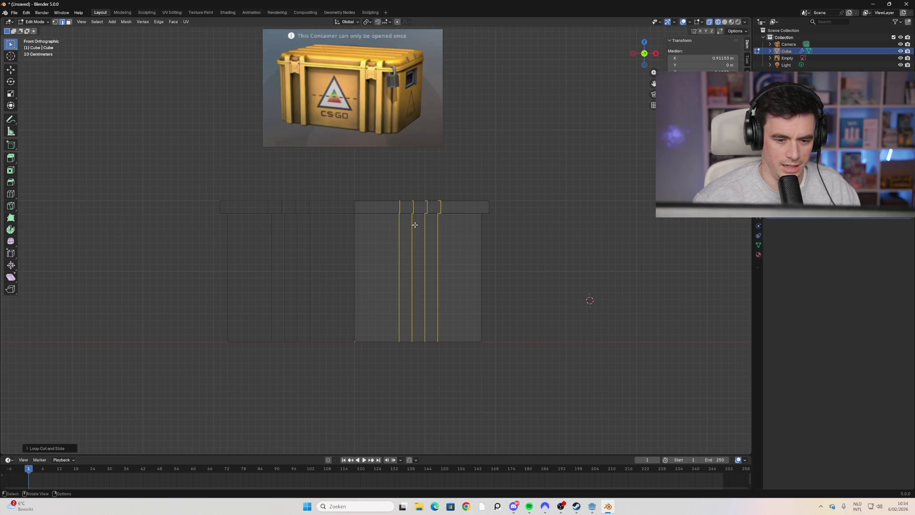
key(alt+a)
Step: Try a new loop cut and a single centred cut, then discard them
key(ctrl+r)
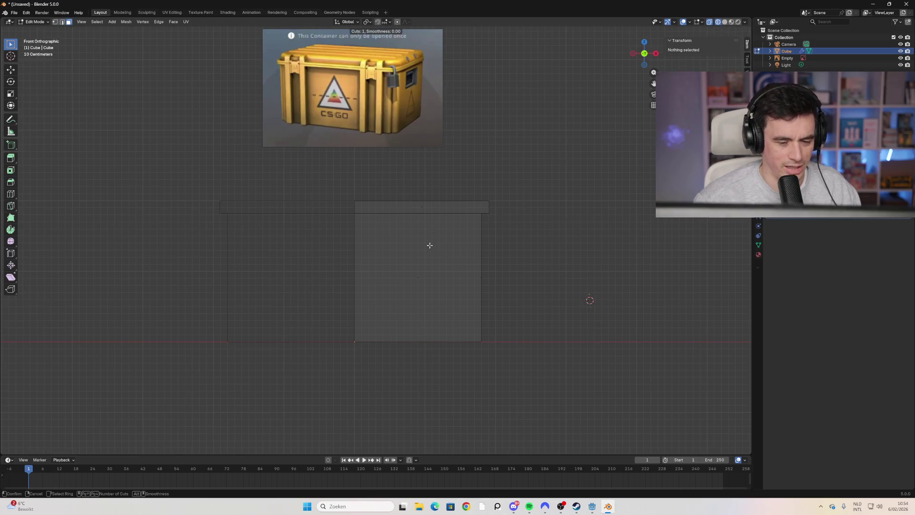
key(Escape)
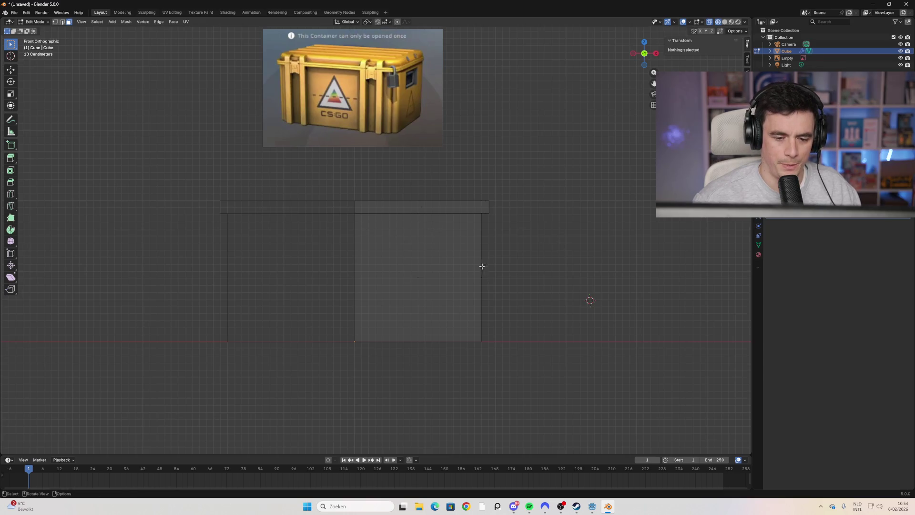
key(ctrl+r)
click(405, 220)
right_click(404, 221)
key(alt+a)
Step: Re-cut four evenly spaced vertical loops across the front
key(ctrl+r)
scroll(420, 225, up, 2)
scroll(420, 225, up, 1)
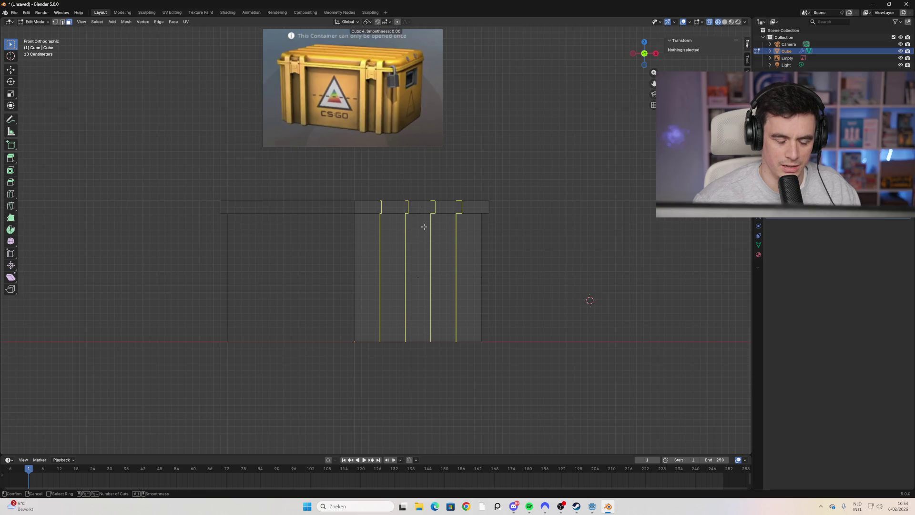
click(423, 227)
right_click(423, 227)
Step: Pull the cuts together along X, try moving them, then undo back to even spacing
key(s)
key(x)
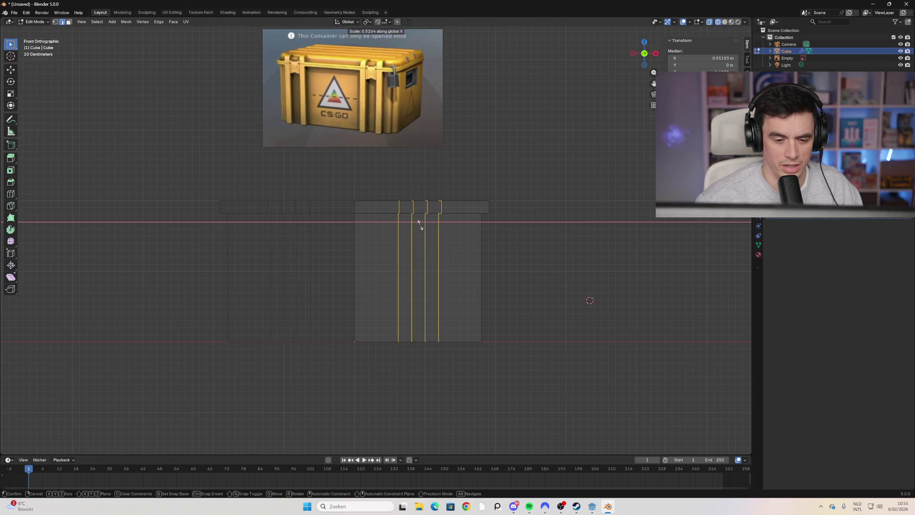
click(420, 223)
key(g)
key(x)
key(x)
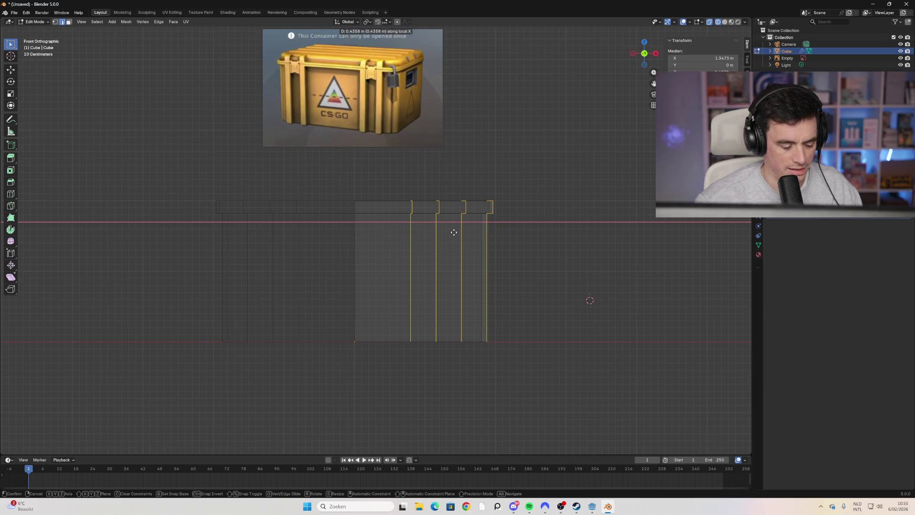
key(s)
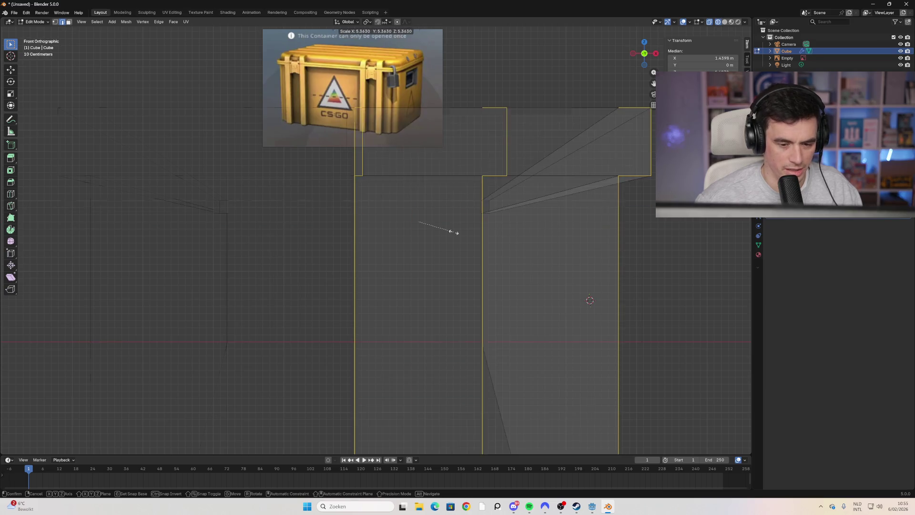
key(Escape)
key(ctrl+z)
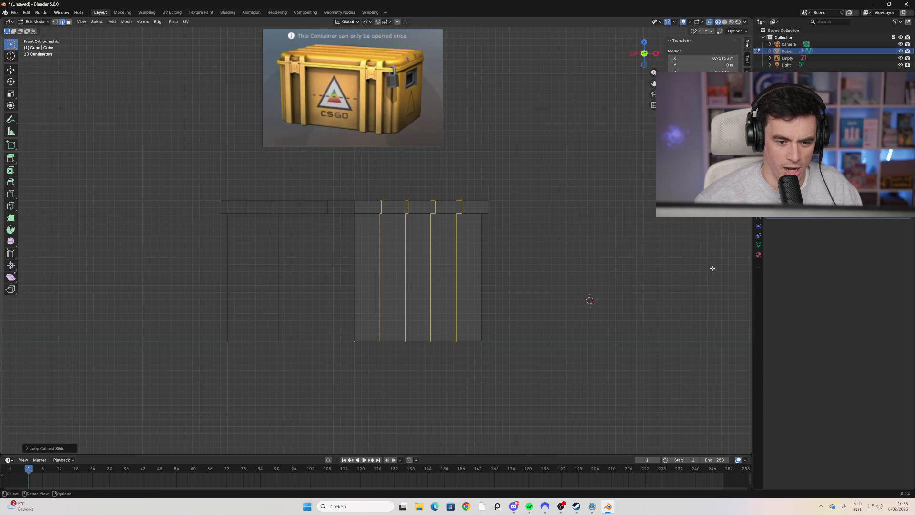
Step: Cancel the pending resize and undo the earlier four loop cuts
key(s)
right_click(582, 251)
right_click(577, 253)
key(ctrl+z)
Step: Cut four new evenly spaced loops, then cancel the X resize and undo them
key(ctrl+r)
scroll(419, 220, up, 2)
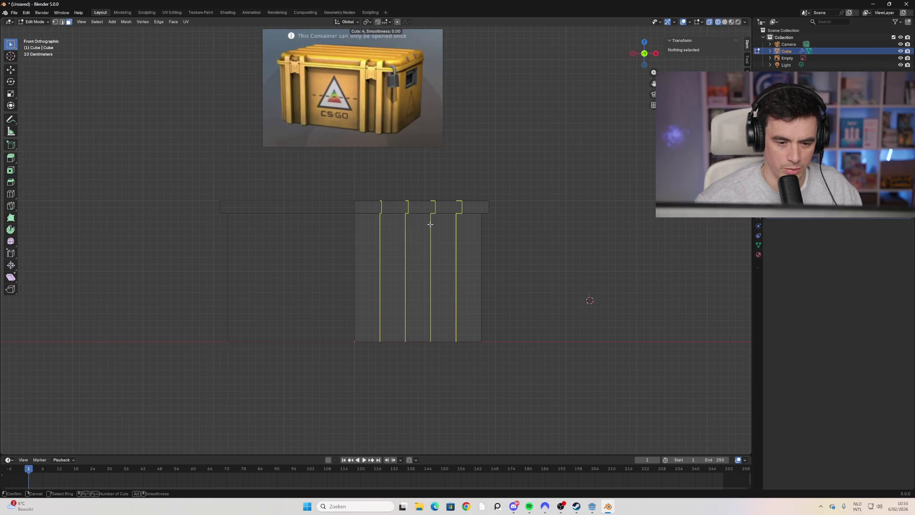
click(426, 215)
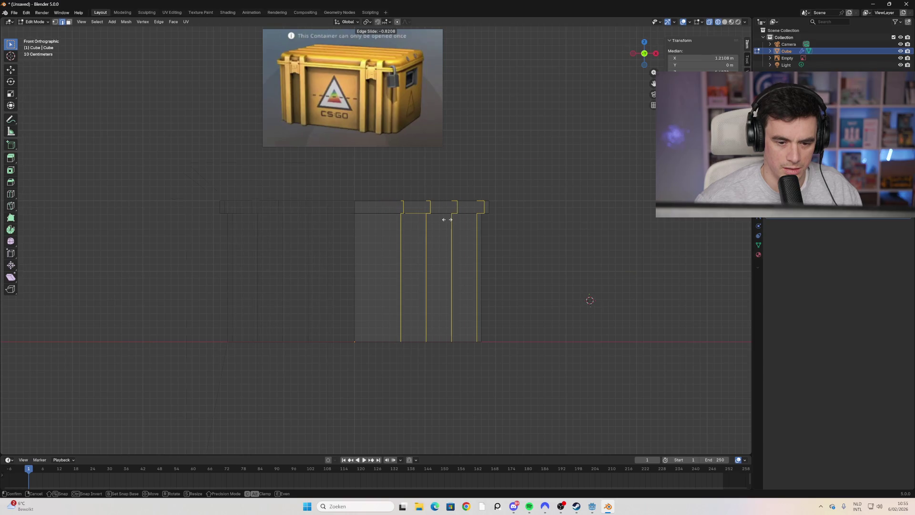
right_click(447, 219)
key(s)
key(x)
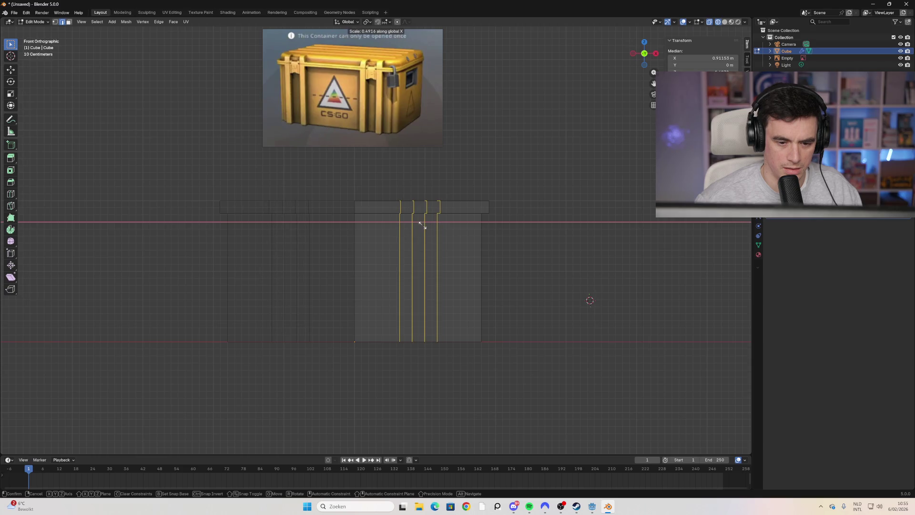
right_click(422, 224)
key(ctrl+z)
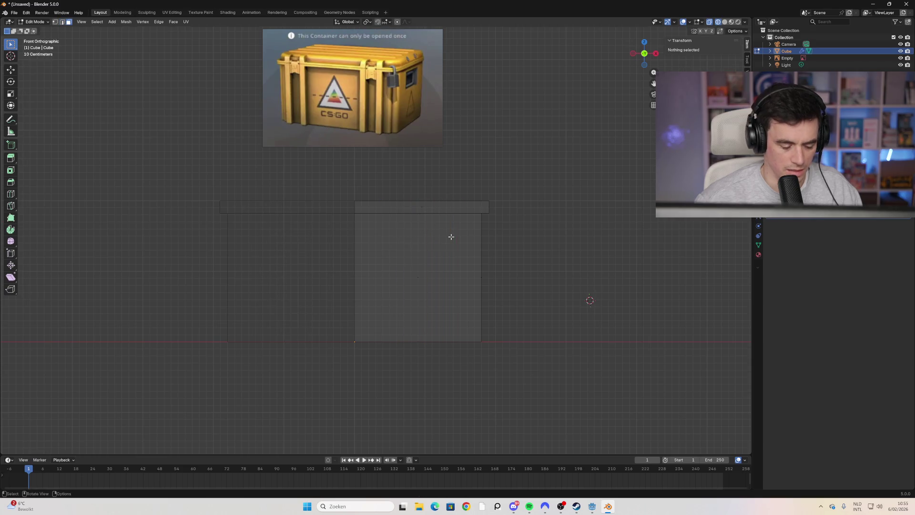
Step: Cut four evenly spaced vertical loops and squeeze them tightly together along X
key(ctrl+r)
scroll(426, 221, up, 1)
scroll(428, 222, up, 2)
click(429, 222)
right_click(428, 221)
key(s)
key(x)
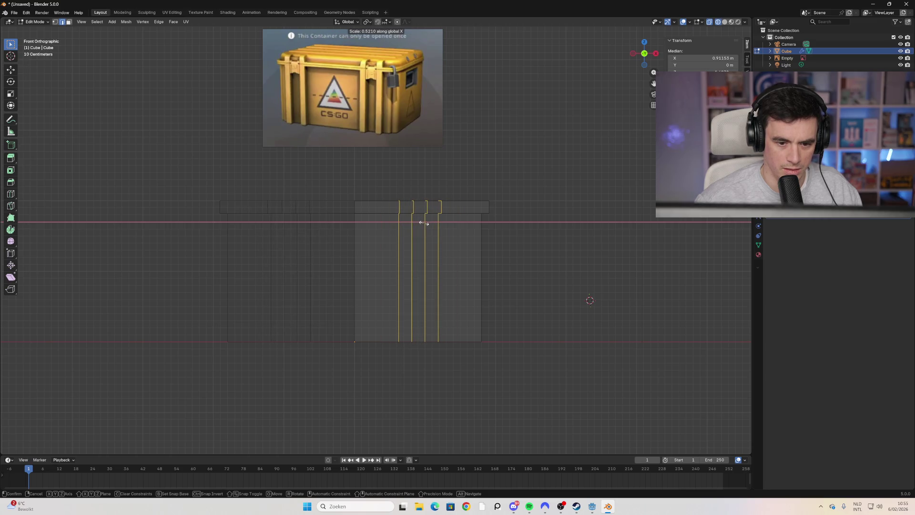
click(424, 223)
Step: Slide the bunched cuts along X toward the right edge of the front
key(g)
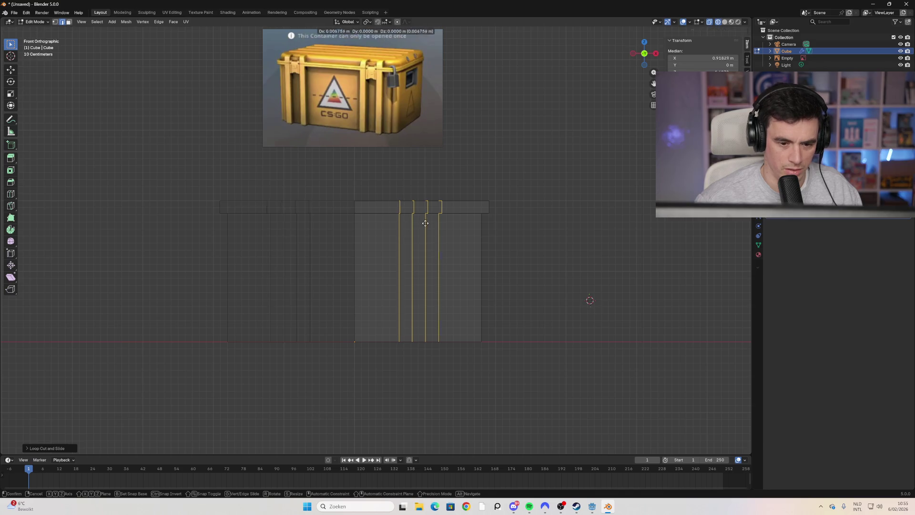
key(x)
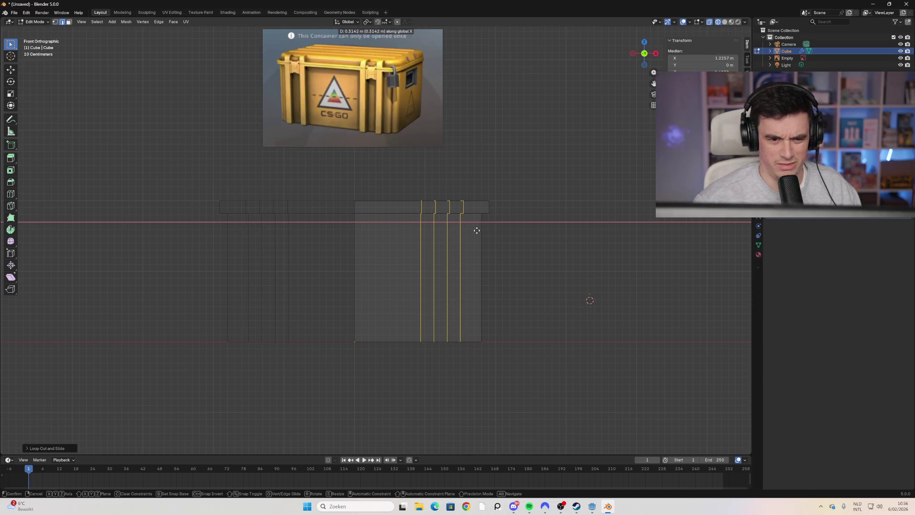
click(476, 230)
Step: Clear the edge selection and select three narrow band faces between the grouped cuts
mouse_move(477, 230)
middle_down()
mouse_move(517, 259)
mouse_move(507, 263)
mouse_move(533, 257)
mouse_move(523, 247)
mouse_move(534, 241)
mouse_move(521, 256)
mouse_move(528, 232)
mouse_move(548, 247)
mouse_move(514, 229)
middle_up()
scroll(526, 229, up, 3)
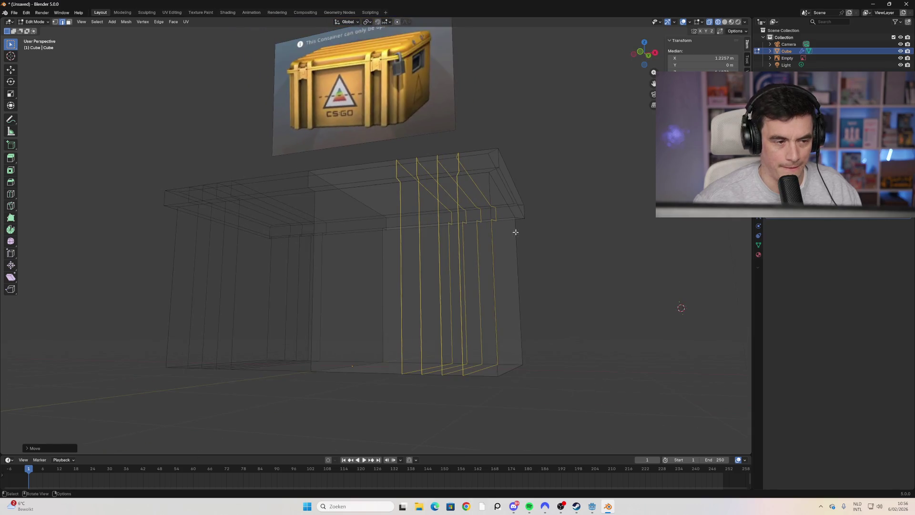
key(alt+a)
middle_drag(415, 217, 429, 298)
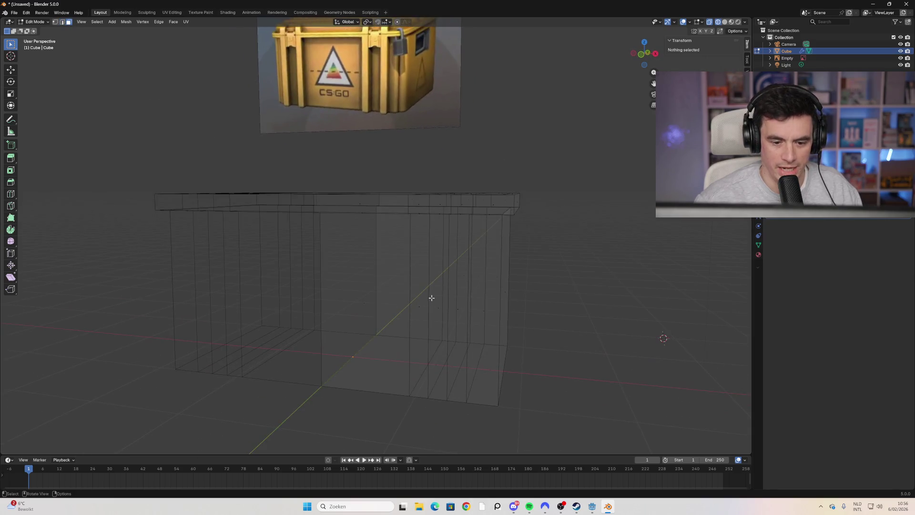
shift+click(418, 307)
shift+click(461, 303)
mouse_move(478, 333)
middle_down()
mouse_move(519, 345)
mouse_move(374, 327)
mouse_move(514, 341)
mouse_move(525, 333)
mouse_move(510, 342)
mouse_move(398, 331)
middle_up()
shift+click(329, 290)
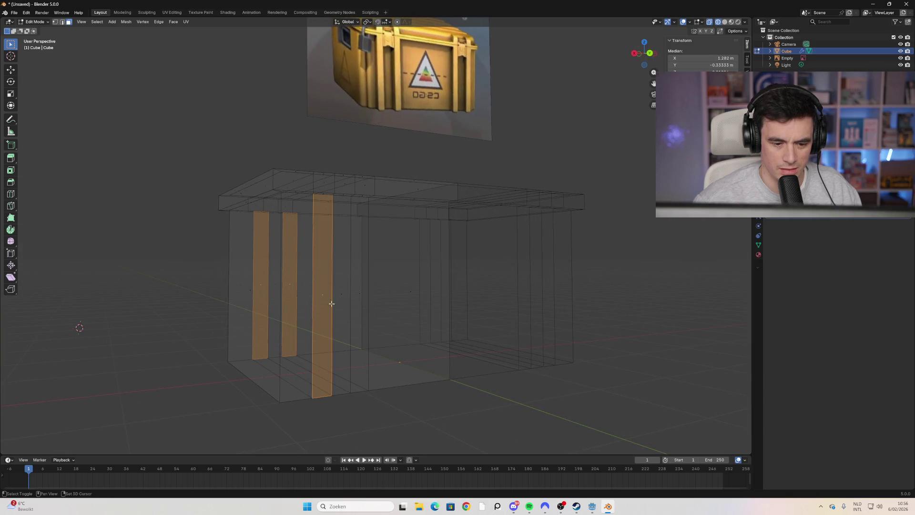
Step: Add one more band face and extrude the bands along their normals into raised ribs
shift+click(360, 293)
mouse_move(361, 293)
middle_down()
mouse_move(380, 308)
mouse_move(361, 300)
middle_up()
right_click(446, 308)
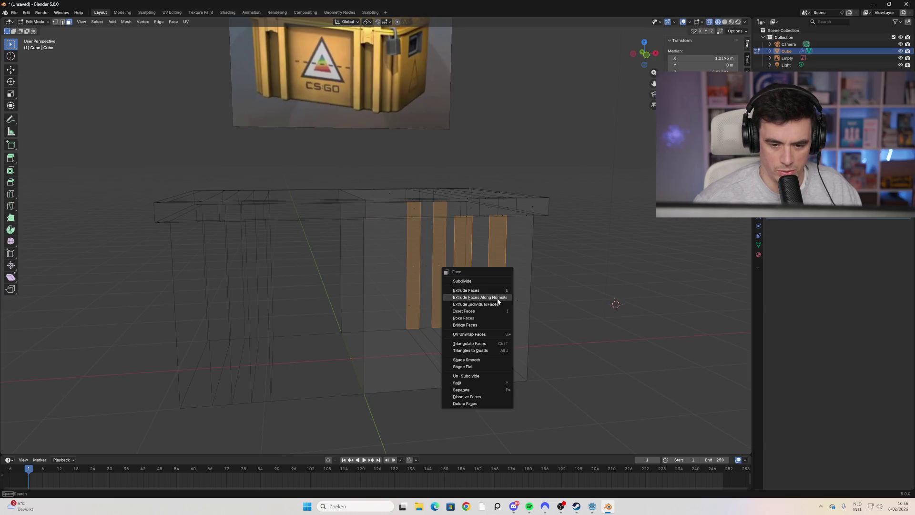
click(498, 300)
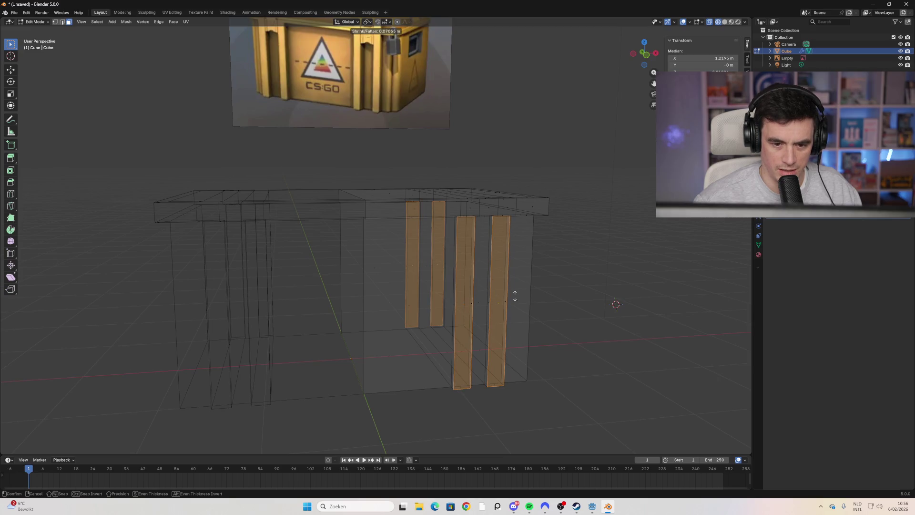
click(515, 296)
Step: Switch to Solid shading, clear the selection and turn X-ray off
mouse_move(514, 297)
middle_down()
mouse_move(527, 302)
mouse_move(505, 299)
middle_up()
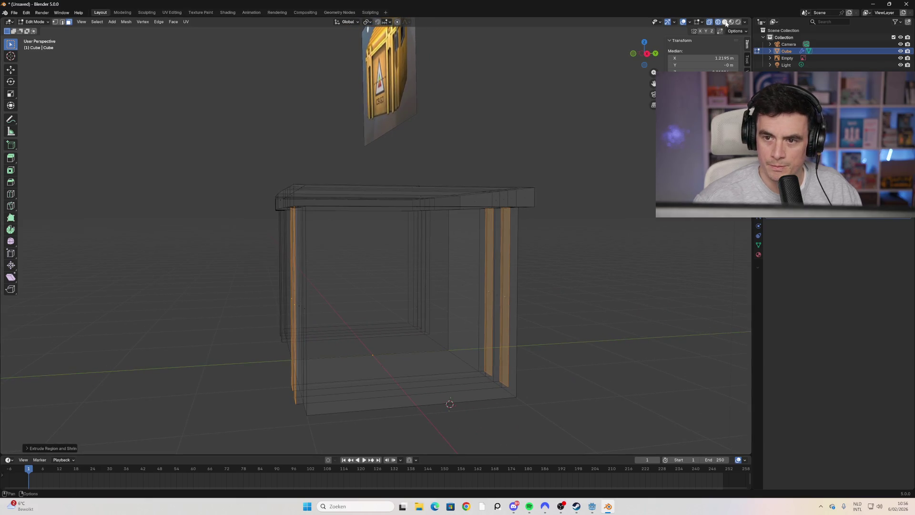
key(shift+z)
middle_drag(306, 275, 362, 276)
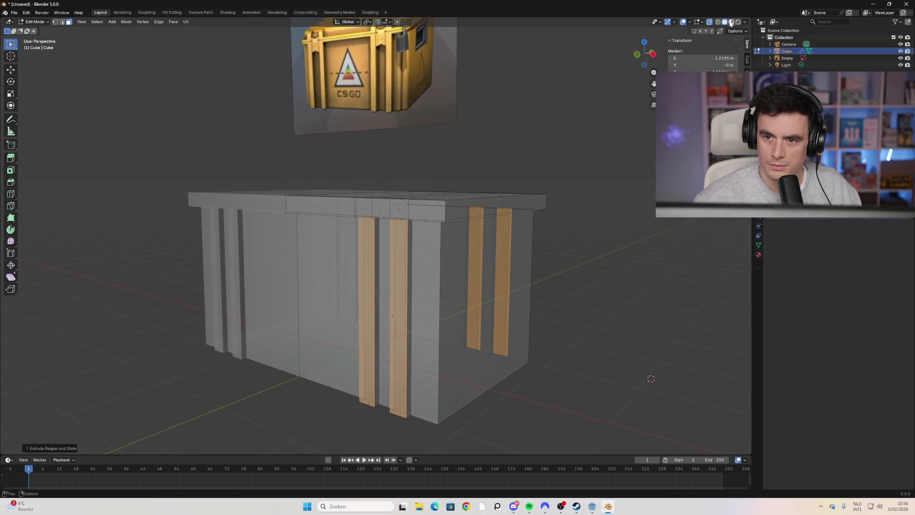
key(z)
mouse_move(623, 143)
middle_down()
mouse_move(586, 227)
mouse_move(535, 268)
mouse_move(564, 261)
mouse_move(470, 263)
mouse_move(467, 274)
mouse_move(478, 271)
middle_up()
click(586, 227)
key(alt+z)
middle_drag(434, 212, 397, 145)
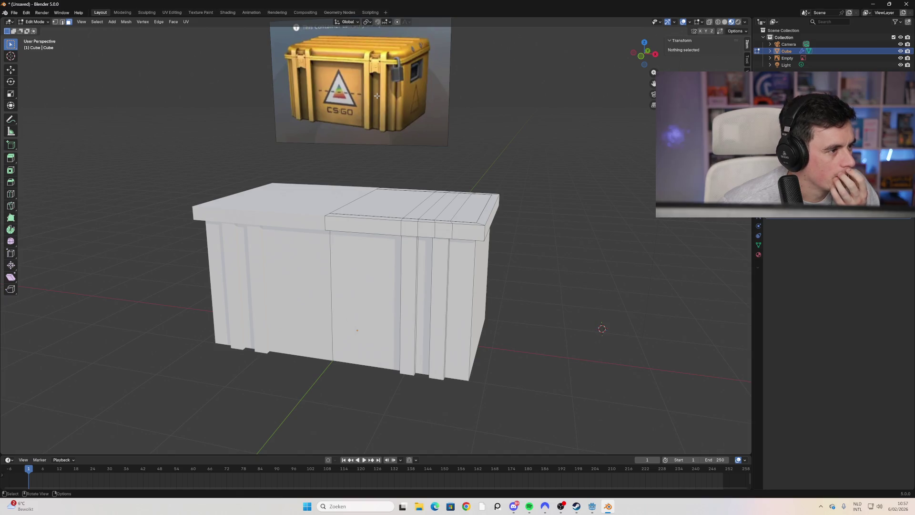
Step: Select the two front rib bands, then add the two matching strips on the back
mouse_move(435, 157)
middle_down()
mouse_move(464, 177)
mouse_move(429, 239)
mouse_move(432, 230)
mouse_move(457, 241)
mouse_move(428, 244)
middle_up()
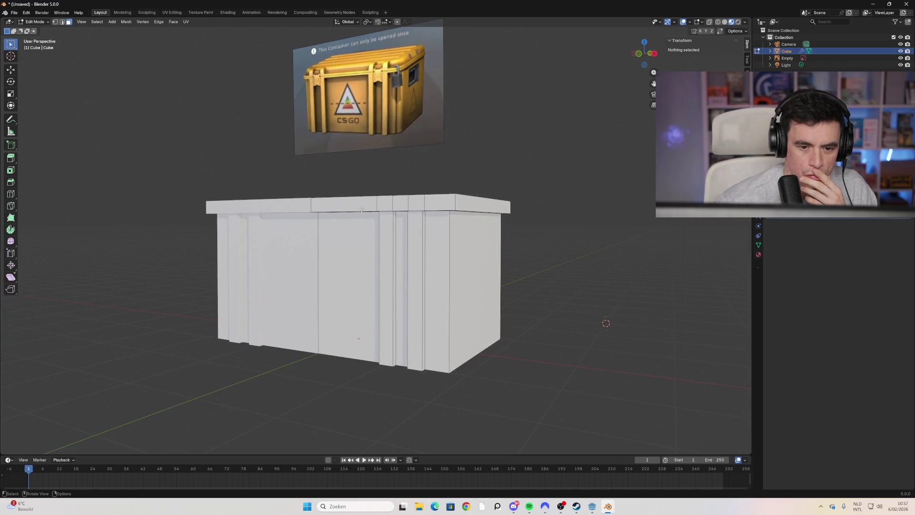
middle_drag(372, 219, 373, 235)
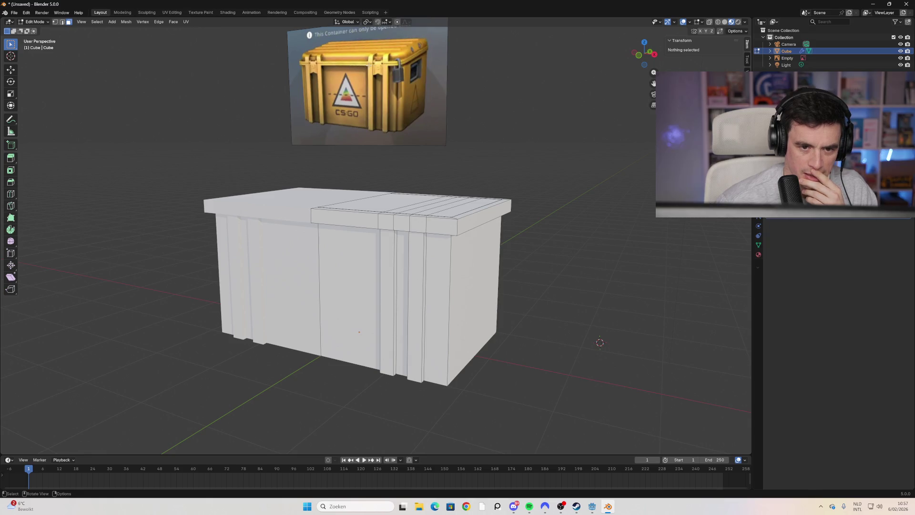
middle_drag(374, 215, 391, 246)
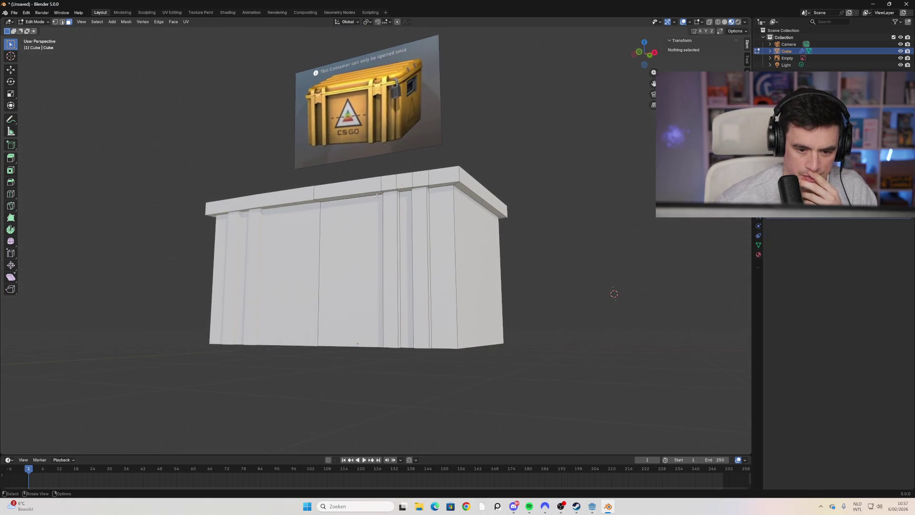
click(391, 248)
shift+click(420, 267)
mouse_move(524, 263)
middle_down()
mouse_move(391, 269)
mouse_move(310, 286)
mouse_move(476, 276)
mouse_move(514, 257)
middle_up()
shift+click(310, 295)
shift+click(341, 296)
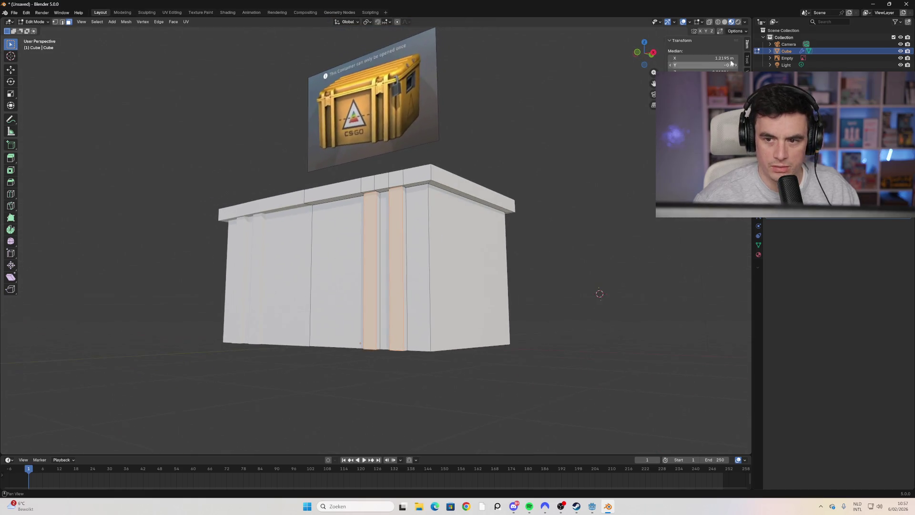
Step: In Right Orthographic view, scale the selected bands along Y so they protrude further
click(653, 52)
scroll(298, 212, up, 1)
mouse_move(298, 212)
shift+middle_down()
mouse_move(444, 230)
mouse_move(364, 197)
mouse_move(417, 197)
shift+middle_up()
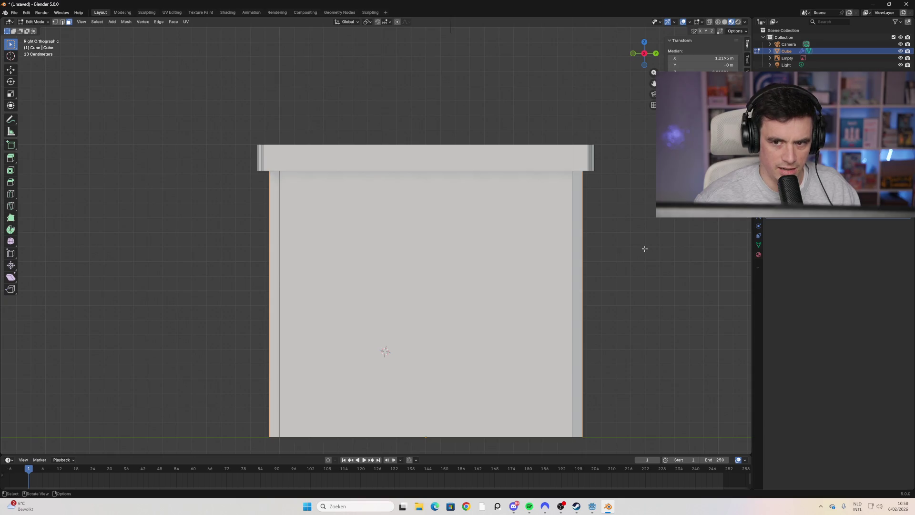
key(s)
key(y)
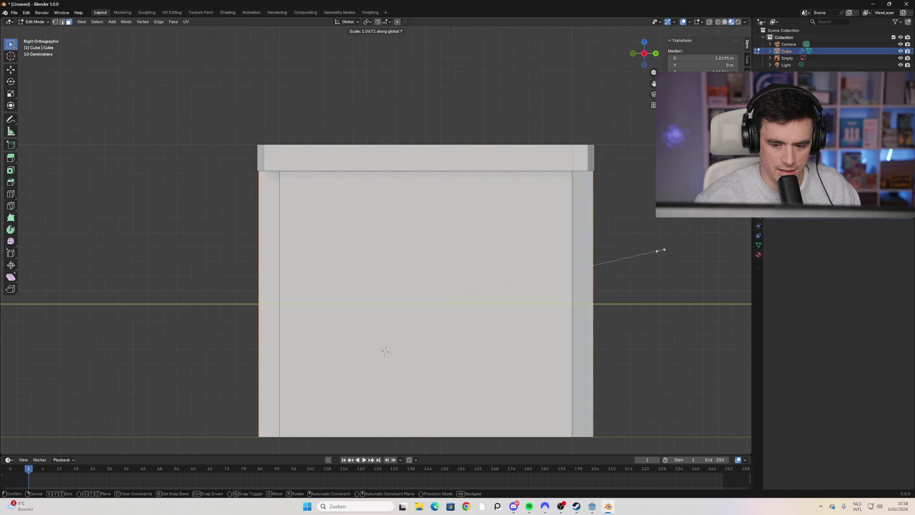
click(662, 251)
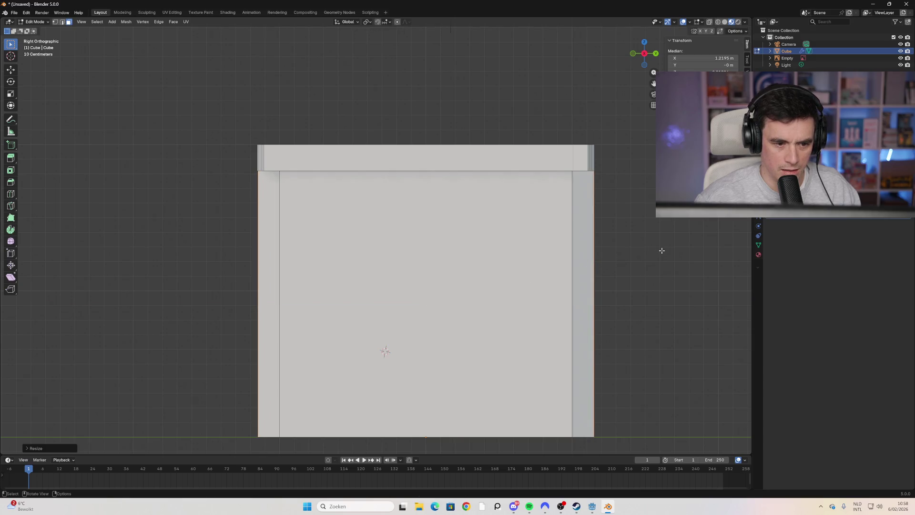
middle_drag(248, 254, 419, 277)
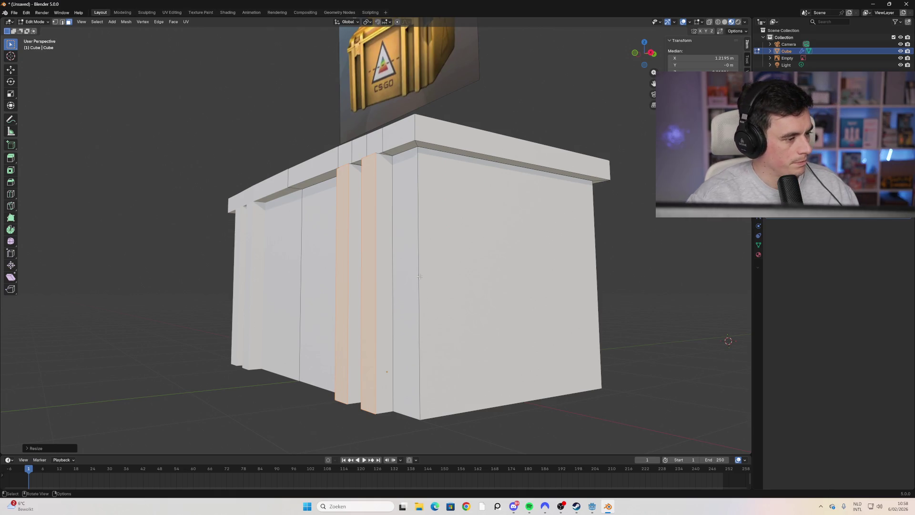
Step: Inspect the widened bands from several angles and clear the selection
mouse_move(371, 308)
middle_down()
mouse_move(428, 315)
mouse_move(415, 286)
middle_up()
scroll(408, 272, down, 2)
mouse_move(427, 228)
middle_down()
mouse_move(411, 256)
mouse_move(413, 228)
mouse_move(399, 224)
middle_up()
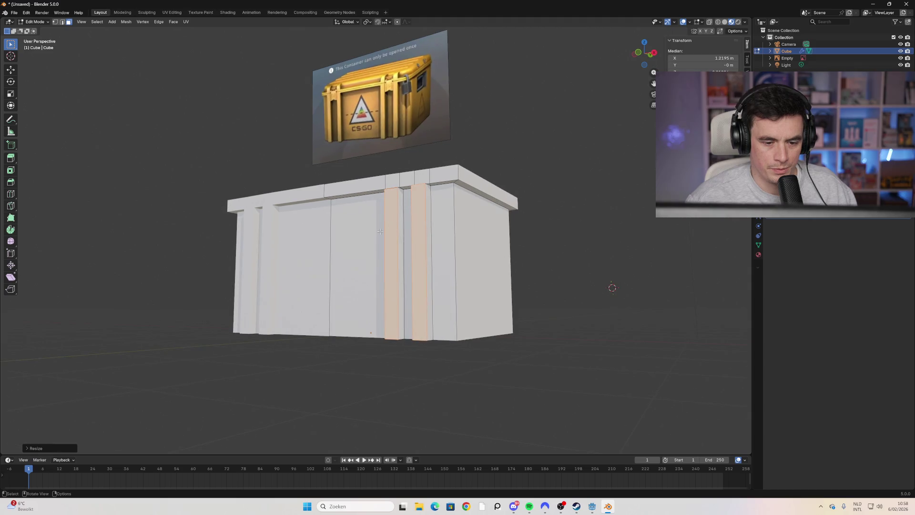
middle_drag(404, 182, 404, 203)
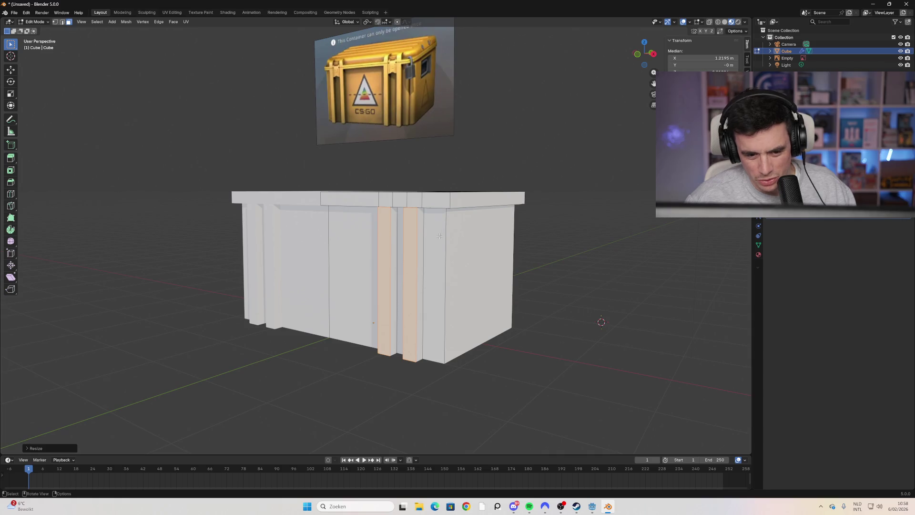
mouse_move(462, 247)
middle_down()
mouse_move(562, 248)
mouse_move(501, 251)
middle_up()
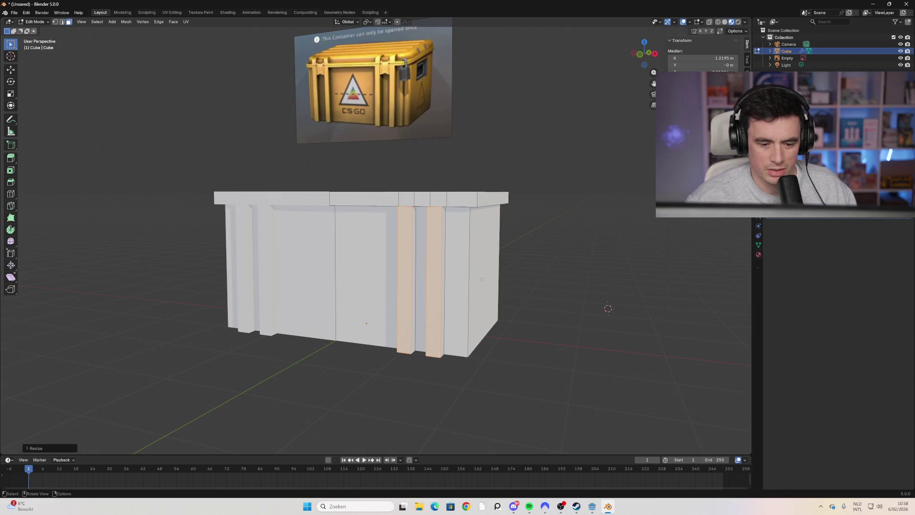
alt+shift+click(486, 336)
mouse_move(486, 337)
middle_down()
mouse_move(486, 348)
mouse_move(458, 341)
middle_up()
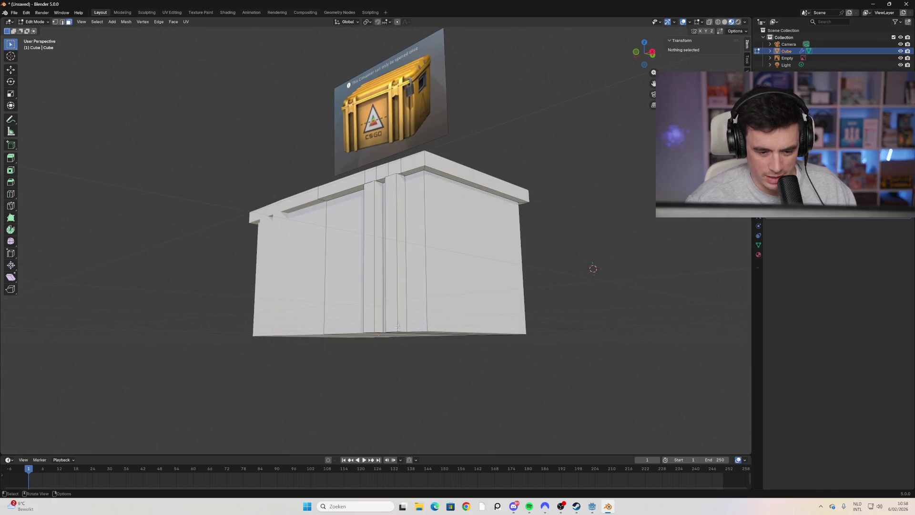
mouse_move(428, 231)
middle_down()
mouse_move(375, 342)
mouse_move(390, 366)
mouse_move(361, 369)
mouse_move(425, 413)
mouse_move(376, 348)
mouse_move(408, 362)
mouse_move(408, 348)
middle_up()
Step: Box-select the lid's top faces and add its front edge face, checking in X-ray
drag(515, 272, 343, 278)
mouse_move(343, 278)
middle_down()
mouse_move(403, 328)
mouse_move(433, 337)
middle_up()
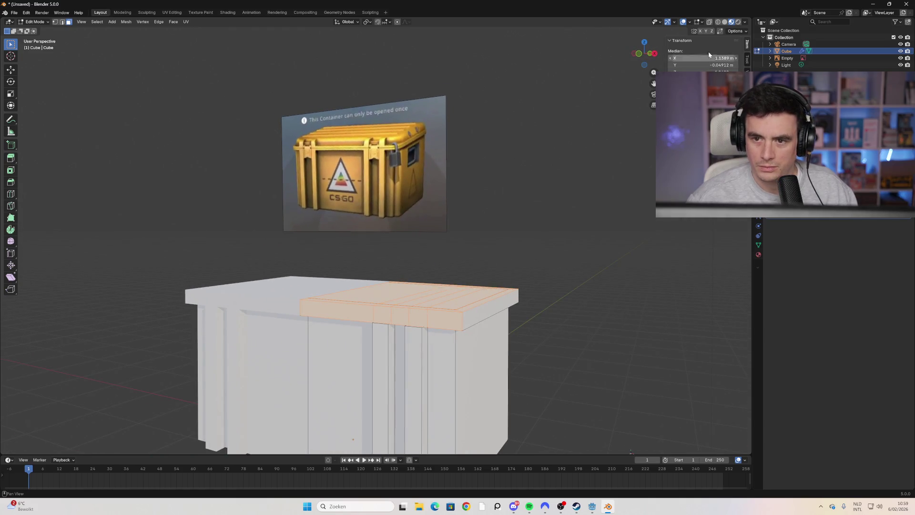
scroll(539, 296, down, 1)
middle_drag(545, 316, 356, 341)
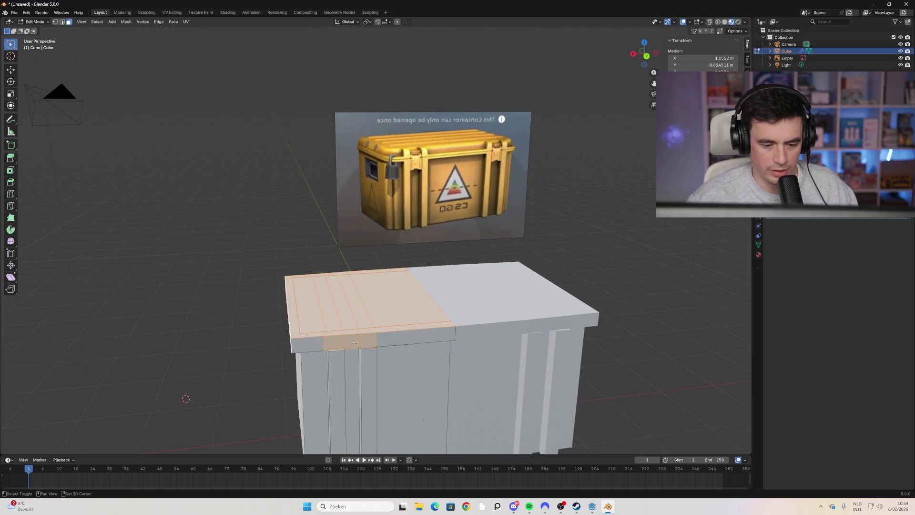
shift+click(410, 339)
key(alt+z)
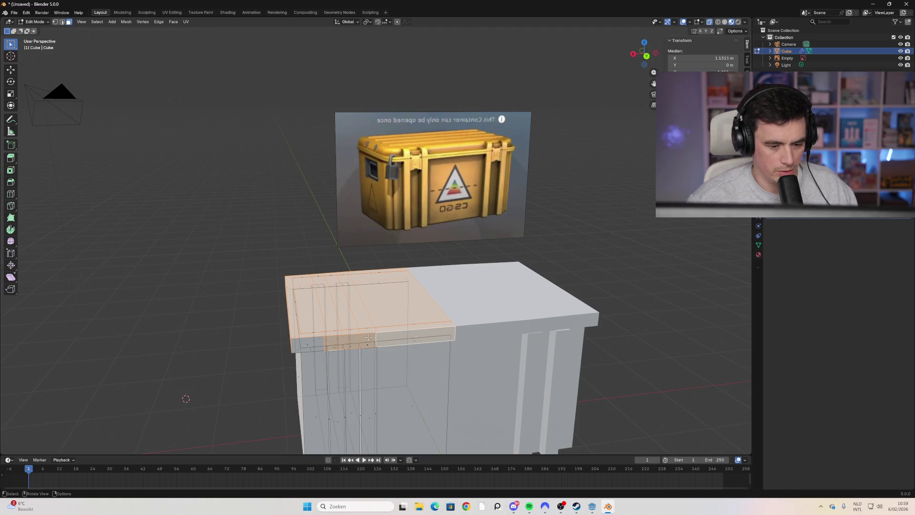
shift+middle_drag(318, 354, 340, 343)
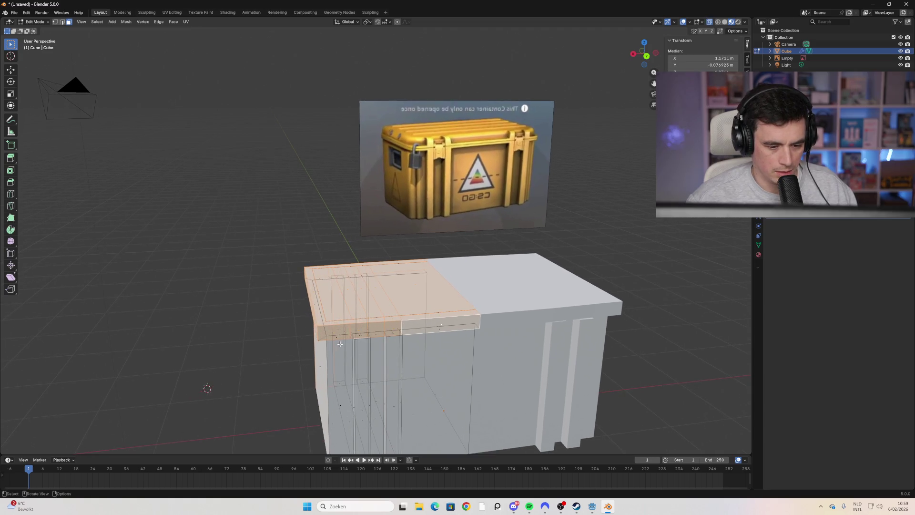
key(alt+z)
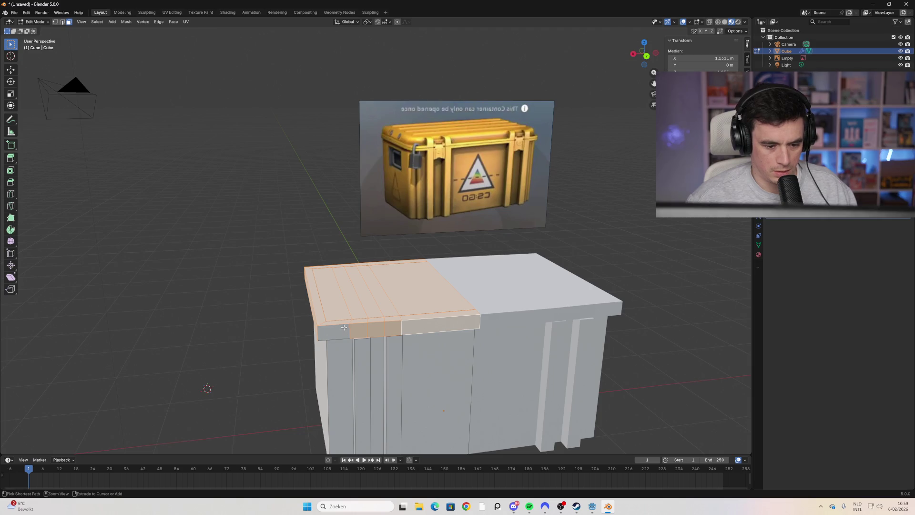
middle_drag(332, 336, 387, 237)
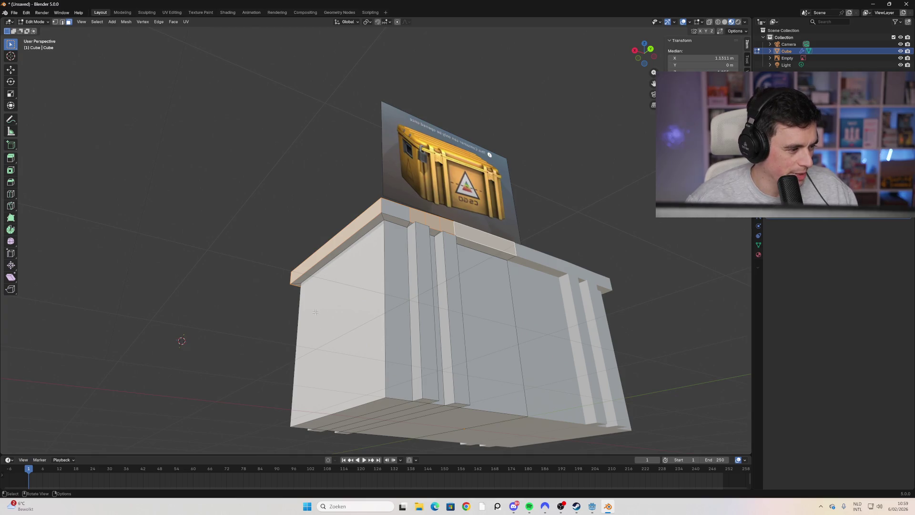
Step: Add six rim and corner faces around the lid's edge to the selection
mouse_move(304, 293)
middle_down()
mouse_move(408, 323)
mouse_move(341, 306)
mouse_move(403, 281)
mouse_move(443, 220)
middle_up()
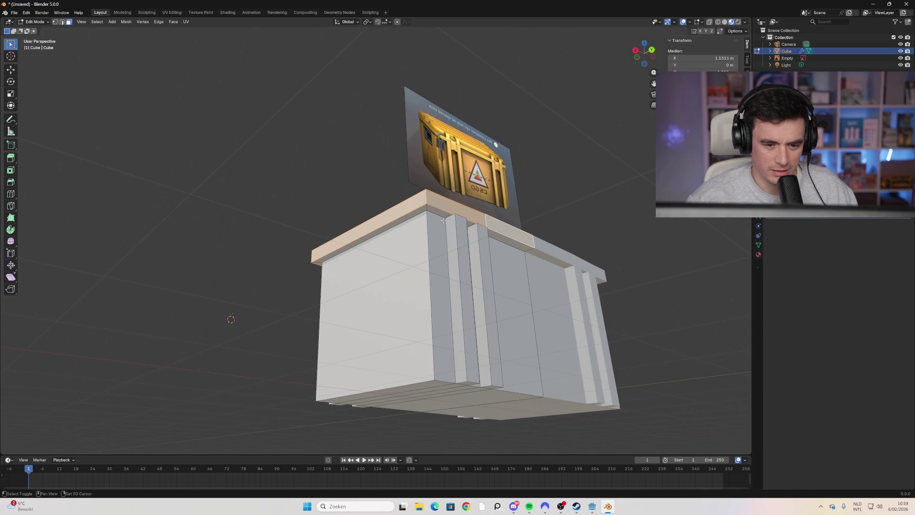
shift+click(387, 233)
shift+click(444, 210)
shift+click(469, 223)
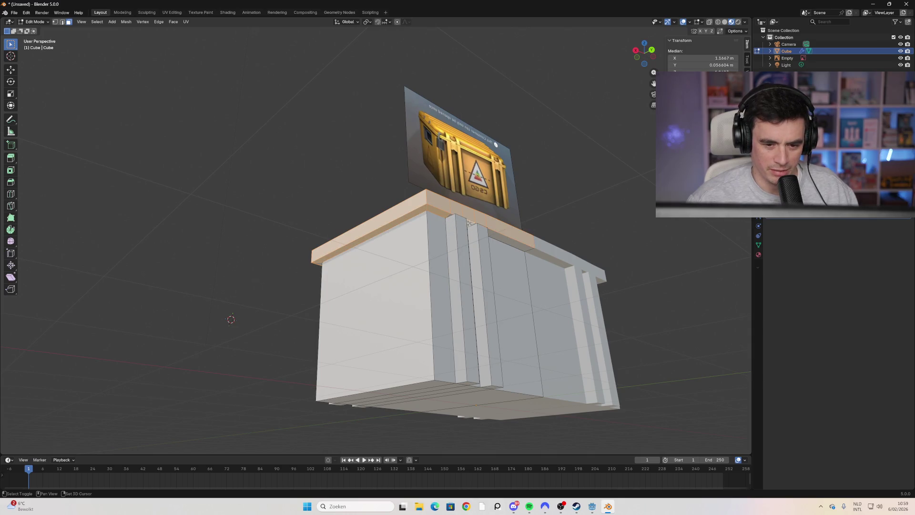
shift+click(508, 243)
middle_drag(347, 258, 397, 240)
shift+click(371, 248)
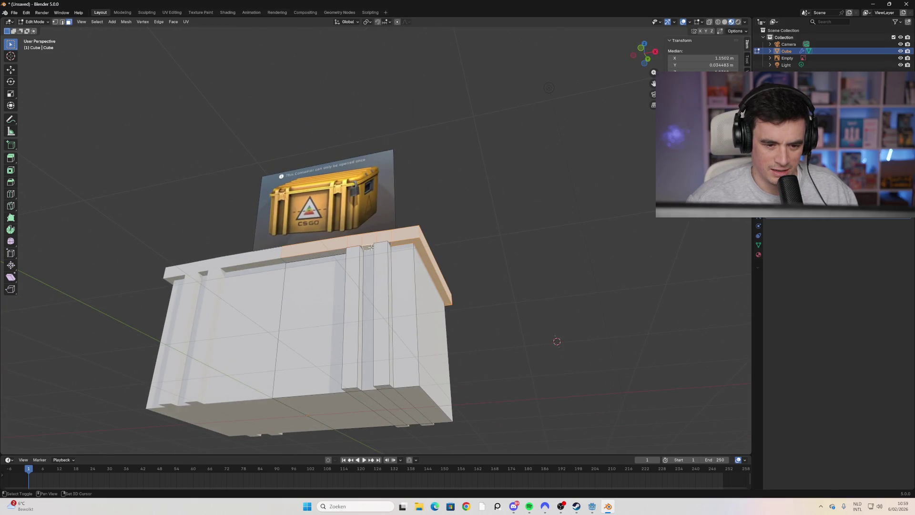
shift+click(336, 251)
Step: Look up from below the lid and add one of its underside faces
middle_drag(337, 251, 355, 246)
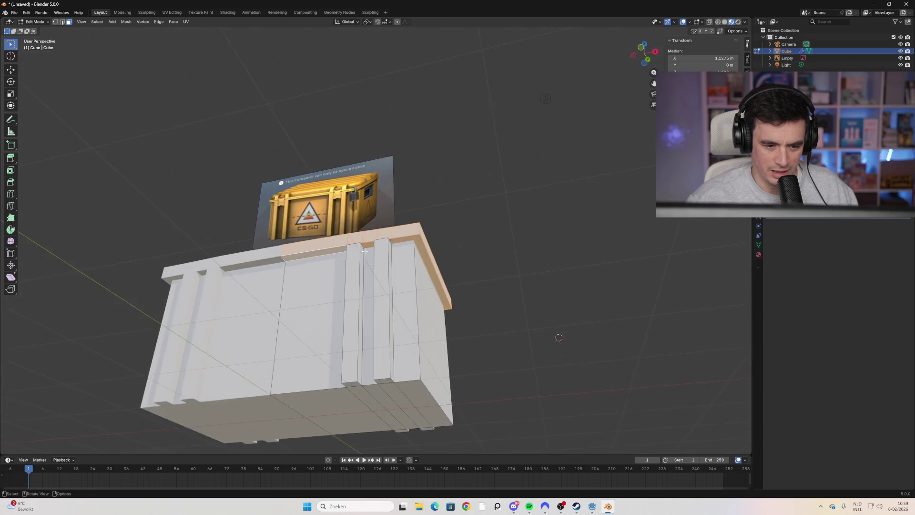
scroll(355, 246, up, 4)
scroll(355, 246, up, 2)
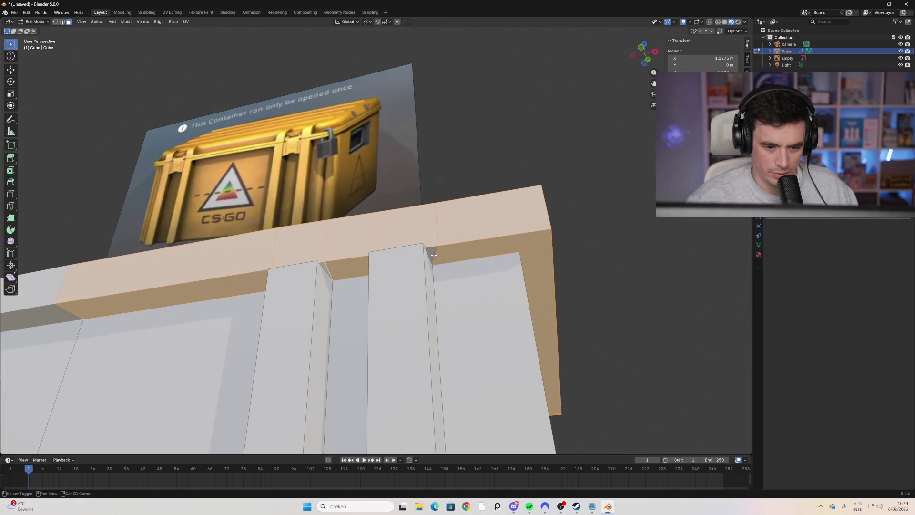
scroll(433, 255, down, 5)
middle_drag(433, 255, 433, 305)
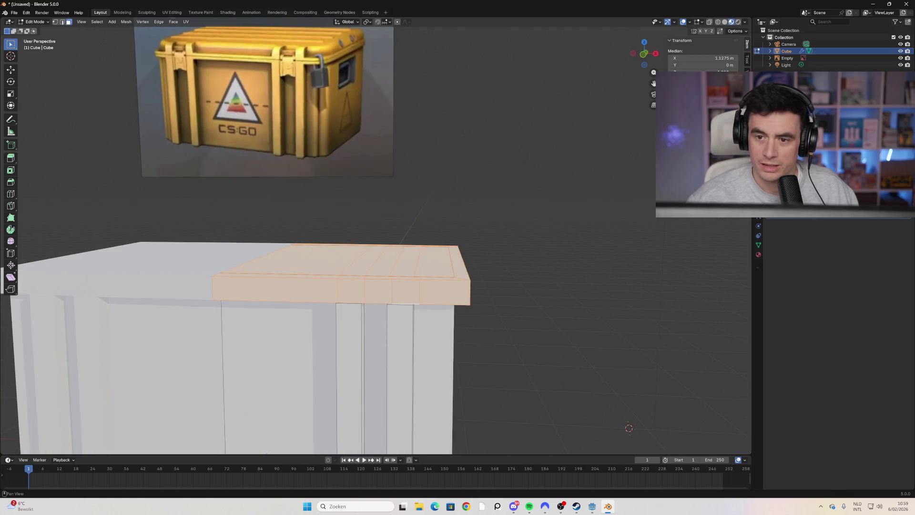
mouse_move(509, 243)
middle_down()
mouse_move(437, 215)
mouse_move(474, 244)
mouse_move(524, 261)
mouse_move(337, 171)
mouse_move(311, 173)
mouse_move(202, 229)
mouse_move(424, 242)
middle_up()
shift+click(380, 242)
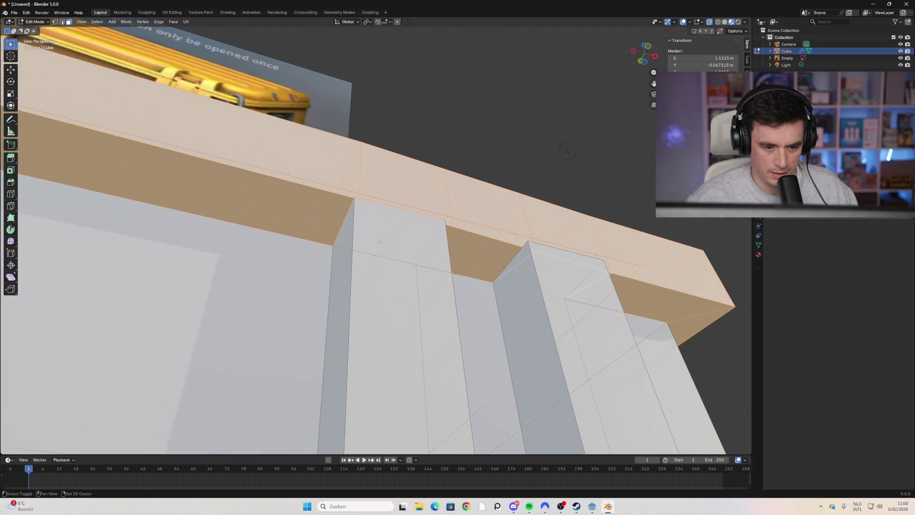
Step: Orbit in under the lid's rim, then zoom out to view the whole selected slab
shift+middle_drag(561, 282, 498, 264)
middle_drag(395, 283, 387, 299)
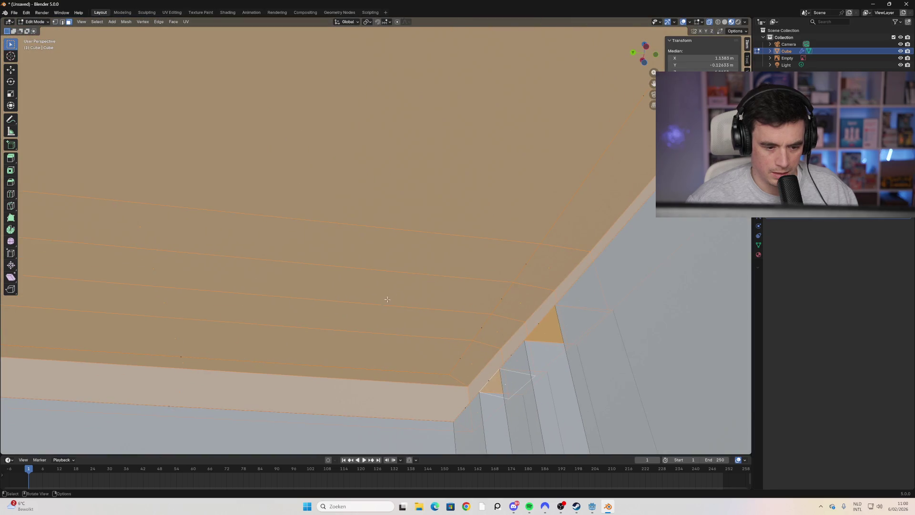
middle_drag(326, 311, 332, 281)
scroll(332, 281, down, 6)
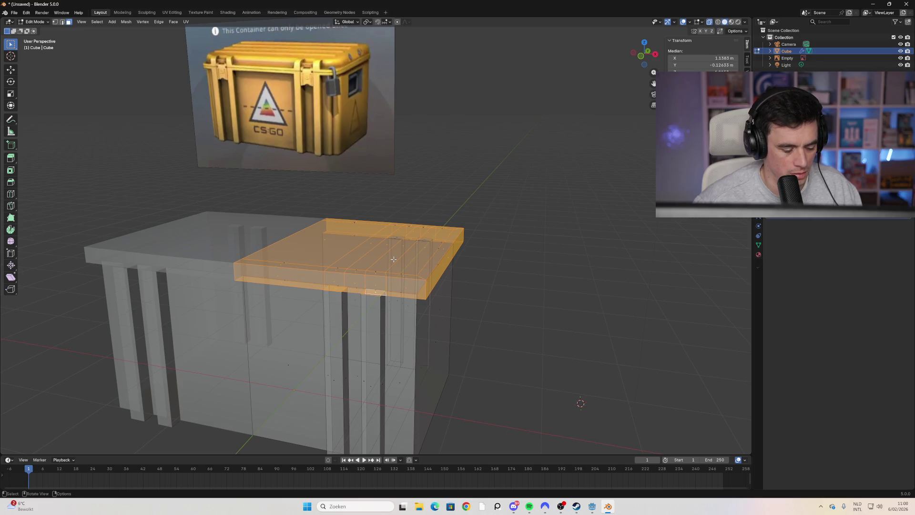
Step: Duplicate the lid slab in place and raise the copy along Z
key(shift+d)
right_click(403, 211)
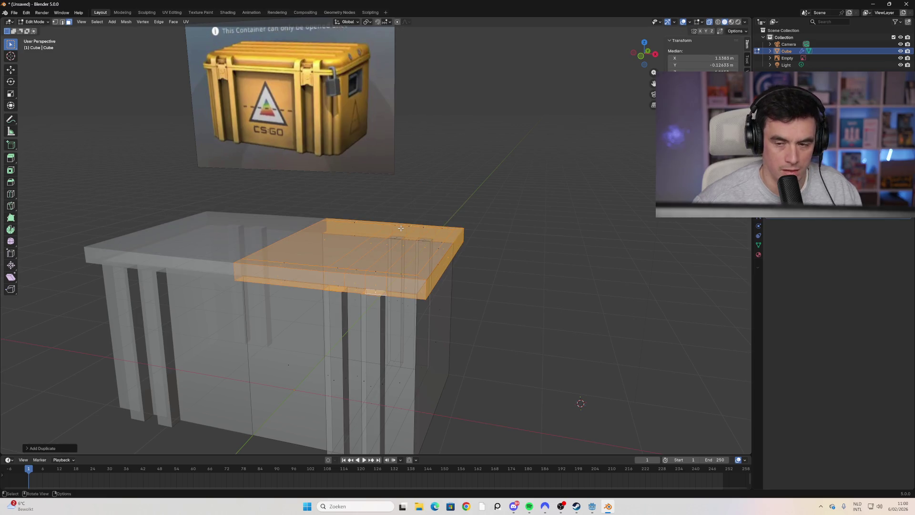
key(g)
key(z)
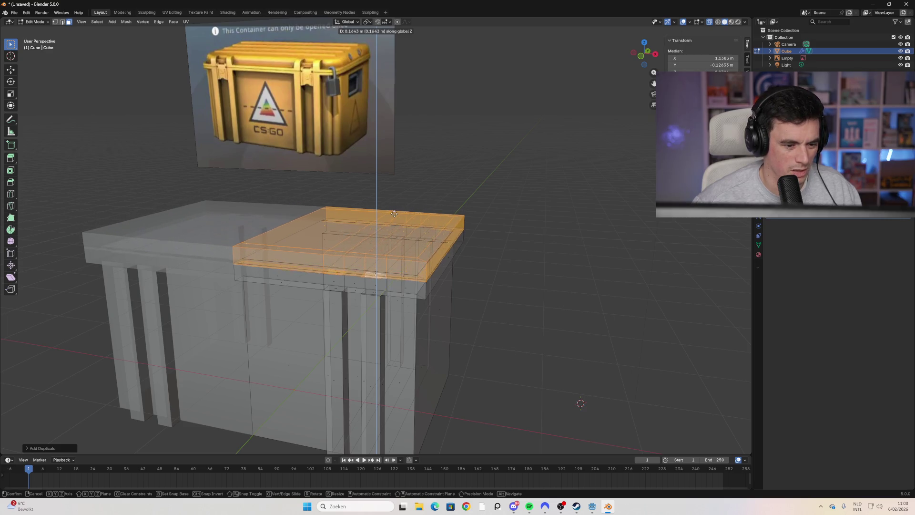
click(394, 211)
Step: Try resizing the duplicate lid along X, then cancel to keep its size
mouse_move(395, 212)
middle_down()
mouse_move(431, 313)
mouse_move(419, 310)
mouse_move(429, 300)
middle_up()
scroll(351, 251, down, 4)
key(s)
key(x)
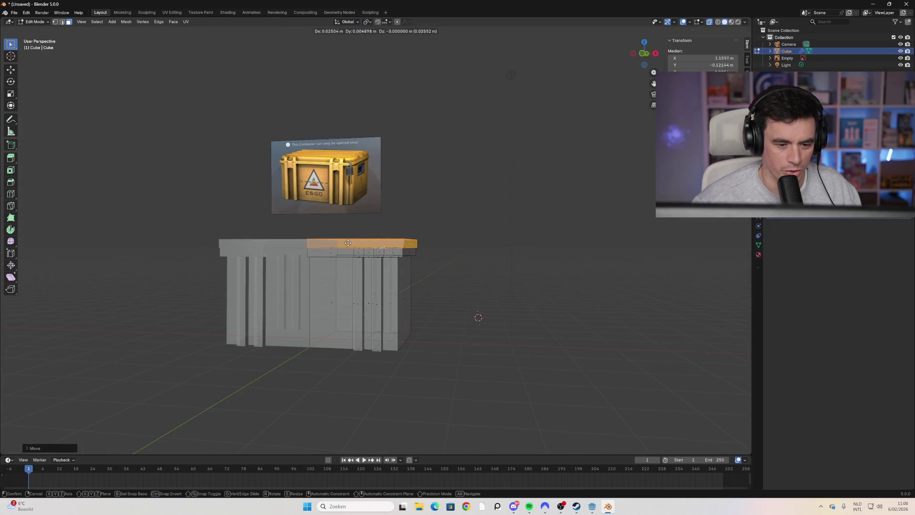
key(Escape)
scroll(510, 218, up, 3)
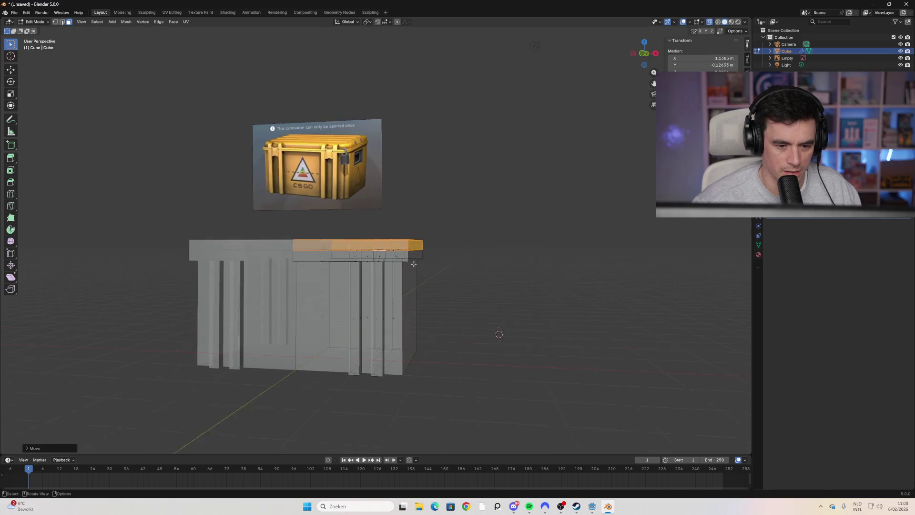
middle_drag(511, 217, 398, 267)
Step: Lift the duplicated slab further along Z so it floats above the body
key(g)
key(z)
click(395, 228)
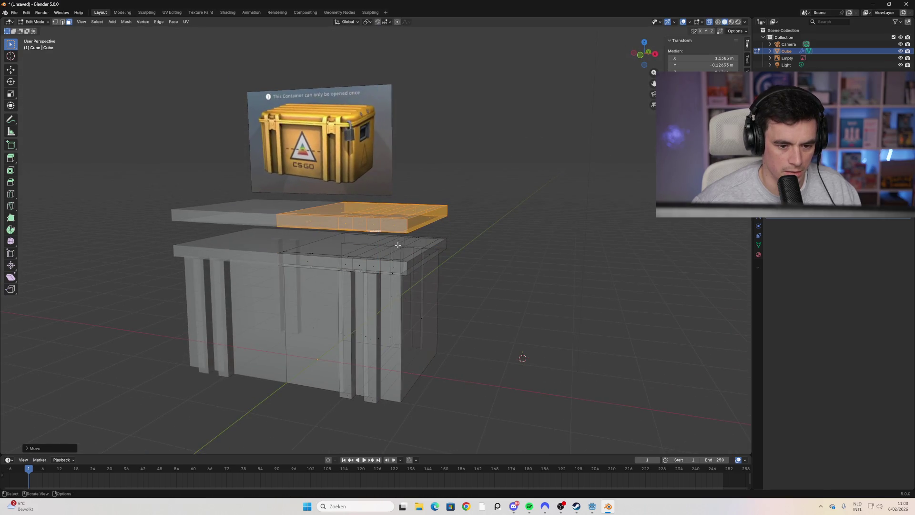
scroll(392, 222, up, 4)
key(ctrl+f)
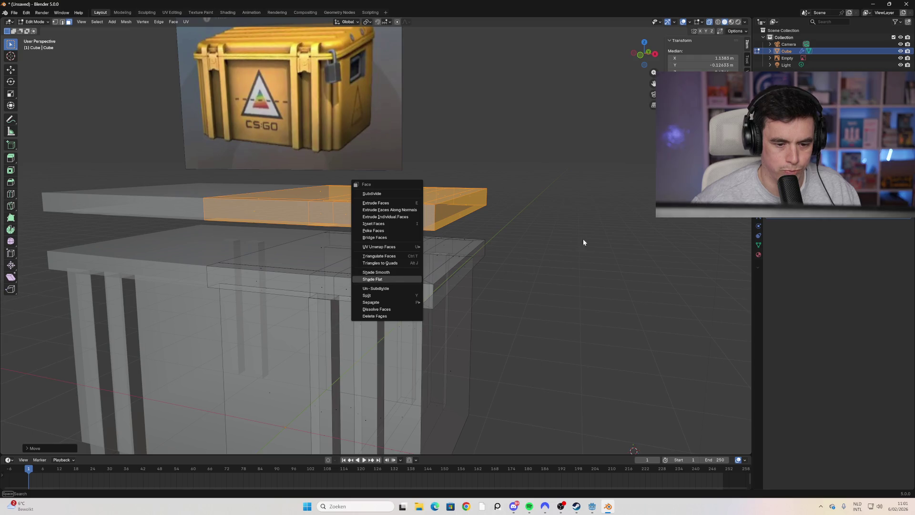
Step: Apply Shade Flat to the raised lid slab's faces and orbit to inspect the lid
click(406, 281)
mouse_move(406, 281)
middle_down()
mouse_move(398, 267)
mouse_move(417, 236)
middle_up()
key(ctrl+f)
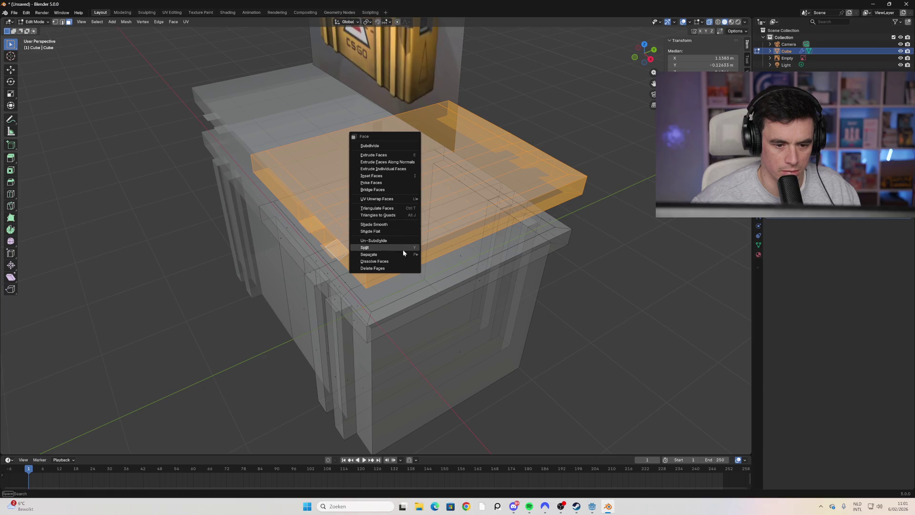
mouse_move(401, 253)
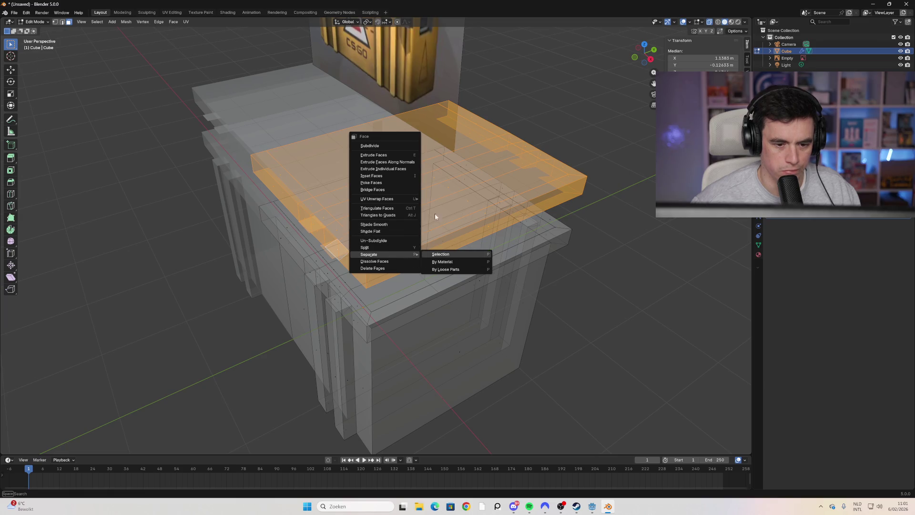
mouse_move(606, 211)
middle_down()
mouse_move(615, 218)
mouse_move(523, 204)
middle_up()
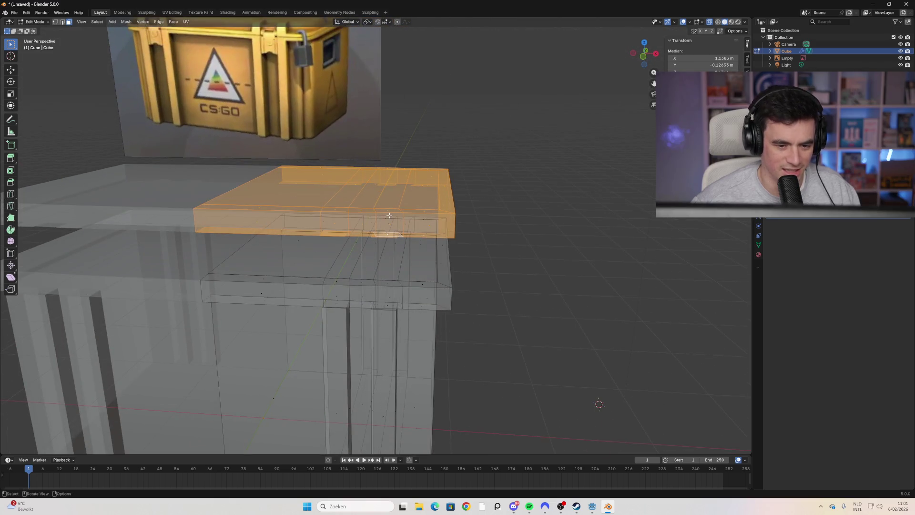
key(ctrl+b)
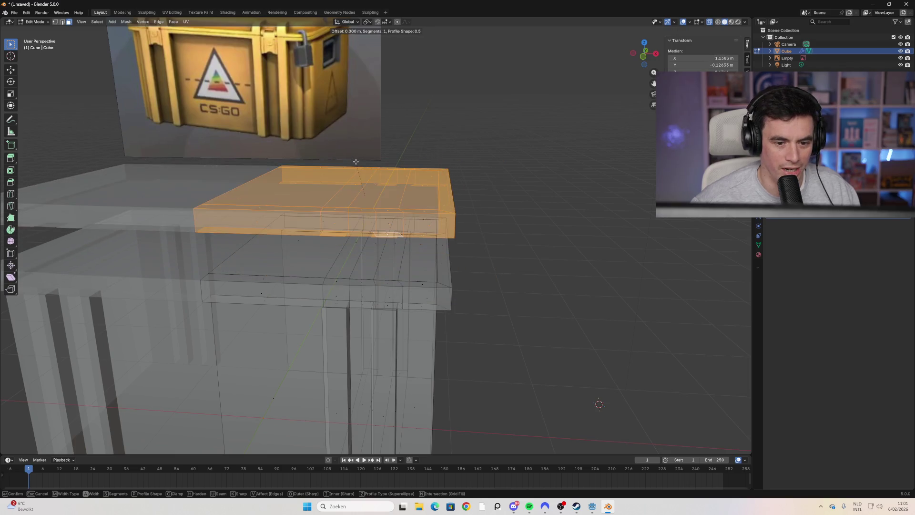
Step: Confirm the chamfer bevel on the lid's top rim edges and deselect
click(377, 170)
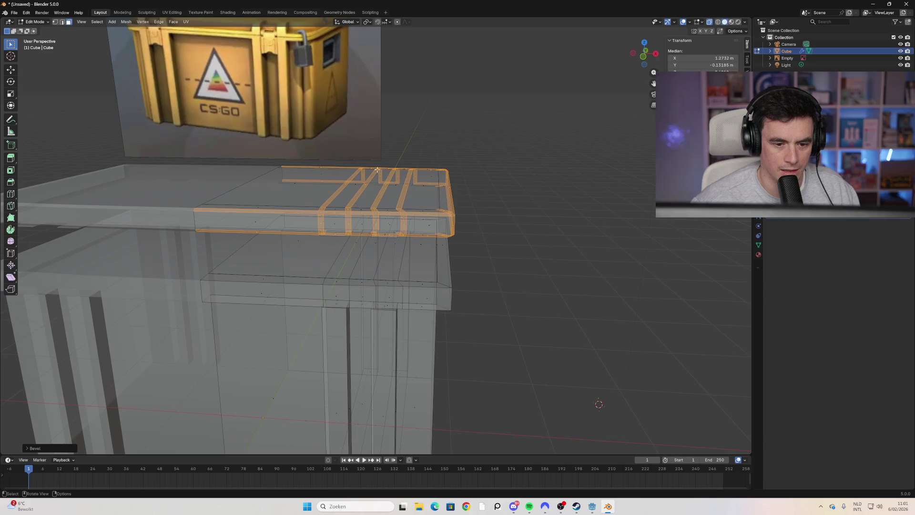
click(547, 224)
middle_drag(547, 224, 559, 167)
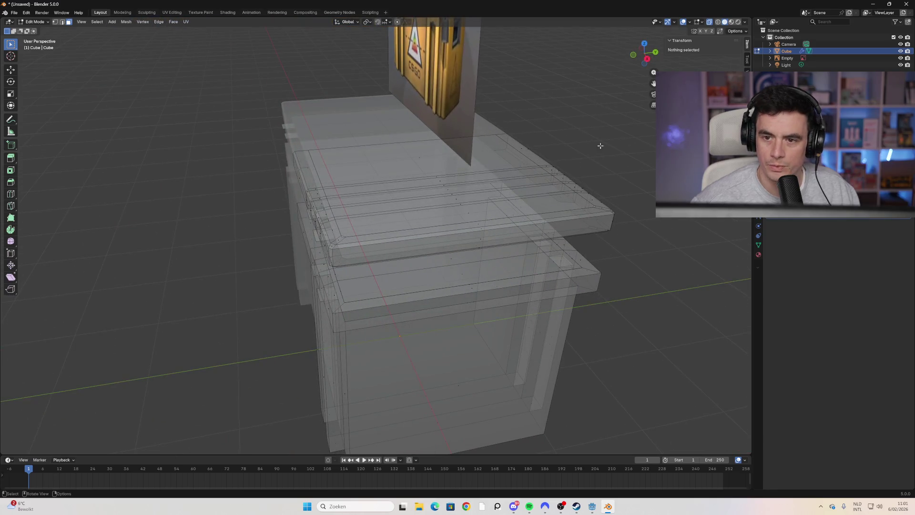
Step: Turn off X-ray and switch the viewport to solid shaded display with shadows
click(732, 22)
click(738, 22)
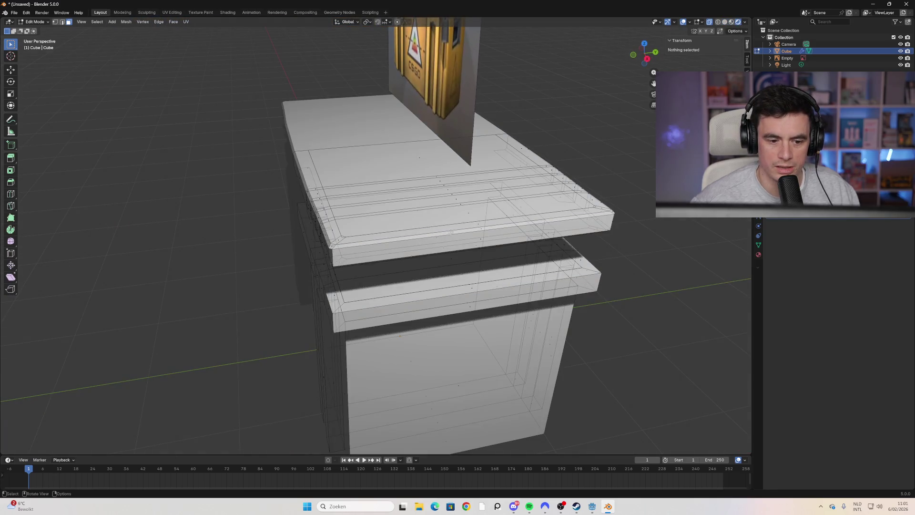
middle_drag(451, 233, 493, 227)
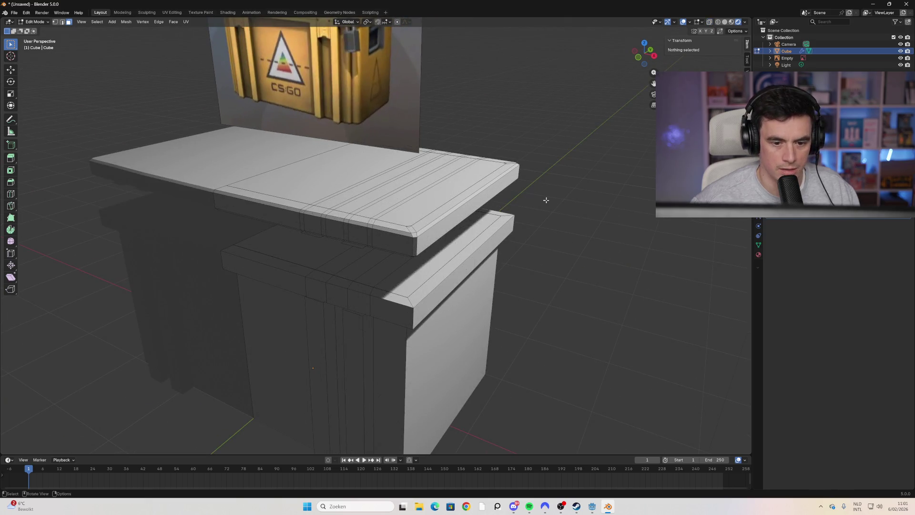
mouse_move(561, 179)
middle_down()
mouse_move(507, 200)
mouse_move(429, 174)
mouse_move(572, 186)
mouse_move(542, 145)
mouse_move(531, 159)
mouse_move(548, 190)
mouse_move(461, 193)
mouse_move(477, 205)
mouse_move(439, 232)
mouse_move(445, 267)
mouse_move(551, 285)
mouse_move(529, 282)
mouse_move(536, 265)
middle_up()
Step: Select the lid's front rim, grow the selection to the whole top slab, then deselect
alt+click(476, 224)
key(ctrl+KP_Add)
scroll(488, 195, up, 2)
click(550, 284)
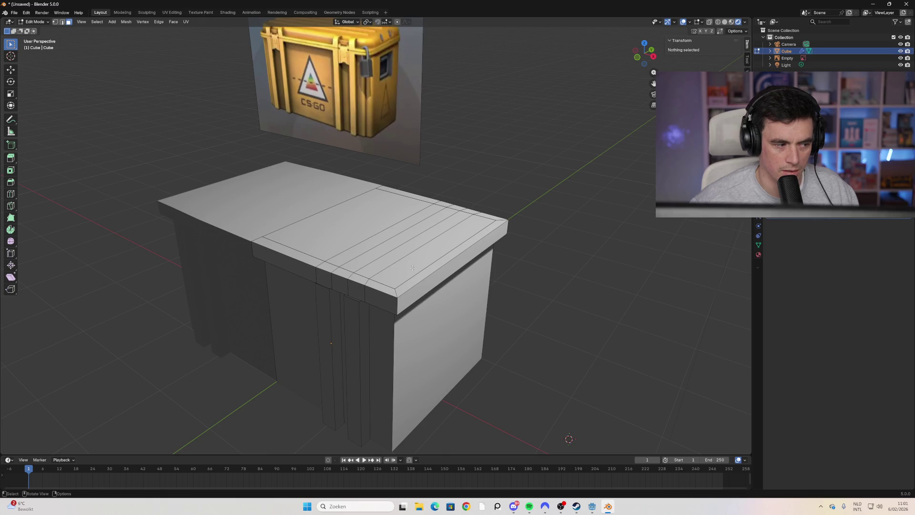
Step: Select the lid's front bevel strip and the first top strip faces
shift+click(414, 269)
shift+click(384, 286)
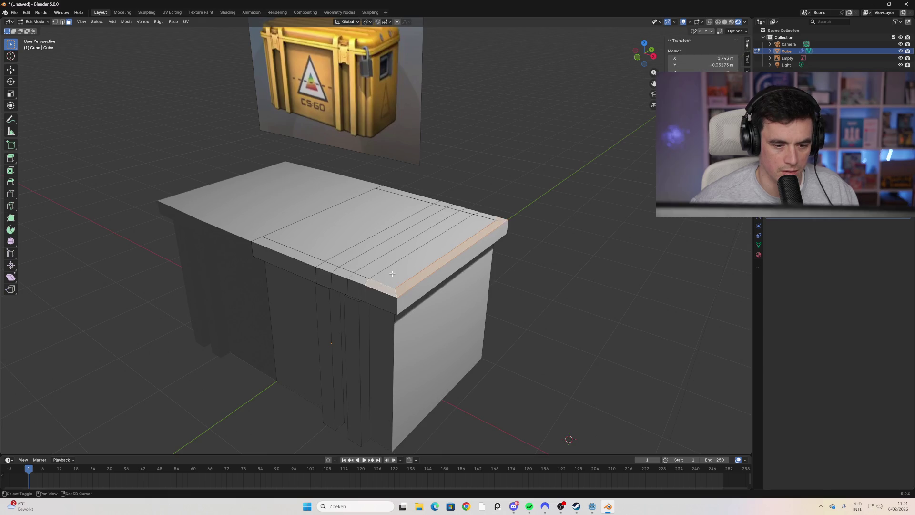
shift+click(354, 278)
mouse_move(354, 278)
middle_down()
mouse_move(381, 248)
mouse_move(483, 228)
mouse_move(473, 203)
middle_up()
shift+click(377, 250)
shift+click(474, 203)
Step: Add the remaining top strips, the narrow front-edge strip and the large top face
shift+click(446, 208)
shift+click(443, 195)
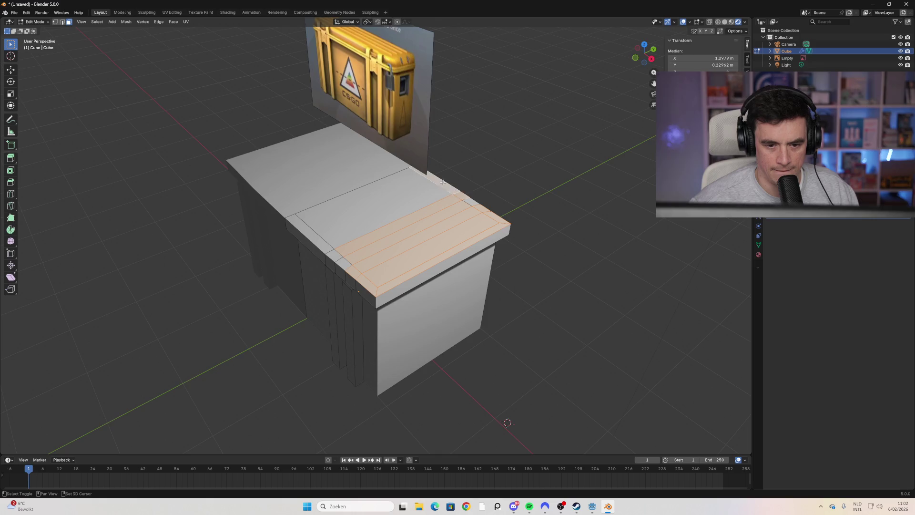
shift+click(466, 201)
shift+click(296, 230)
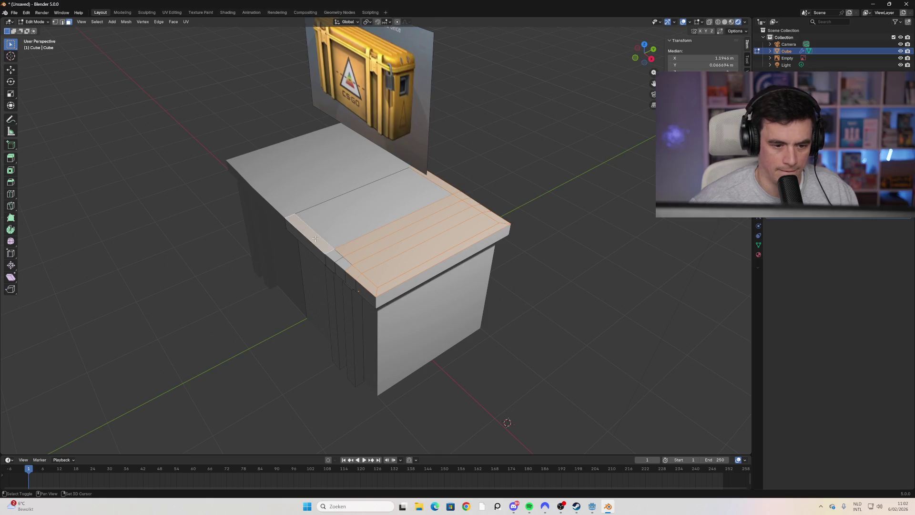
shift+click(390, 206)
shift+click(334, 255)
middle_drag(335, 256, 293, 262)
key(ctrl+f)
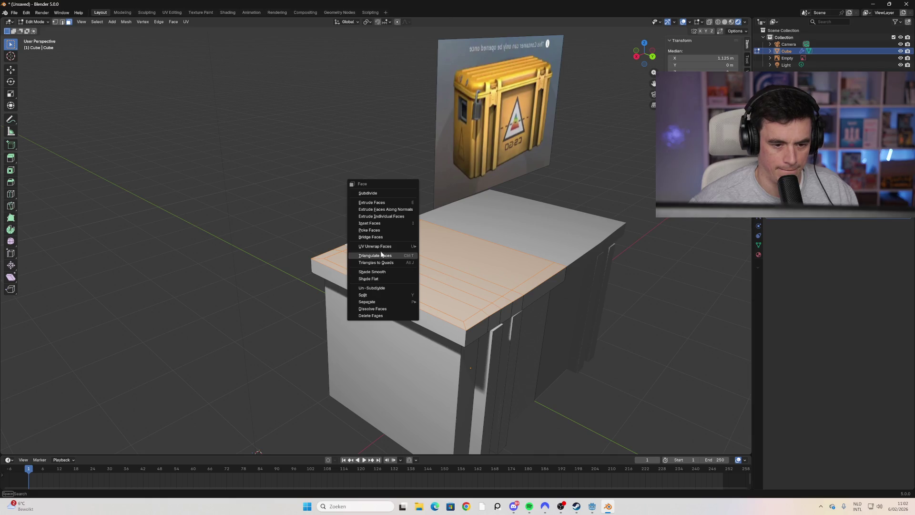
Step: Try Bridge Faces and Poke Faces, then apply Dissolve Faces to the selected lid-top faces
click(377, 237)
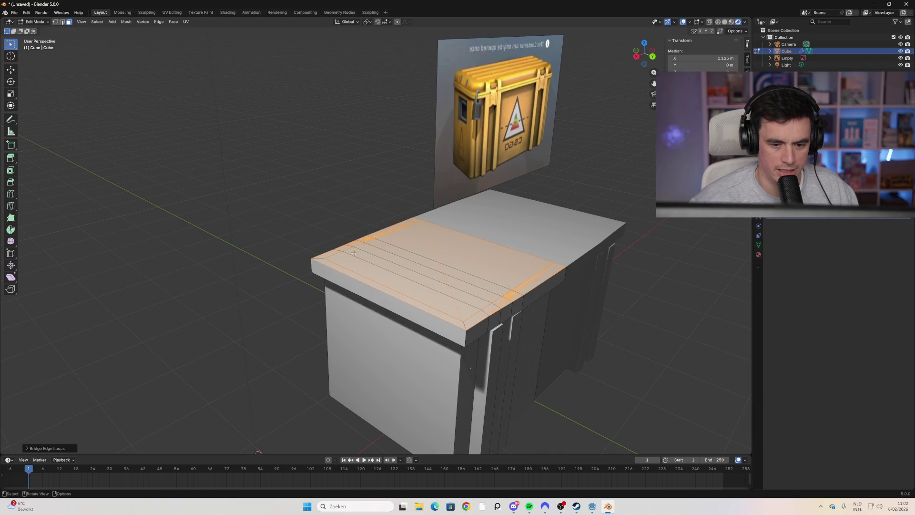
middle_drag(377, 238, 422, 250)
key(ctrl+f)
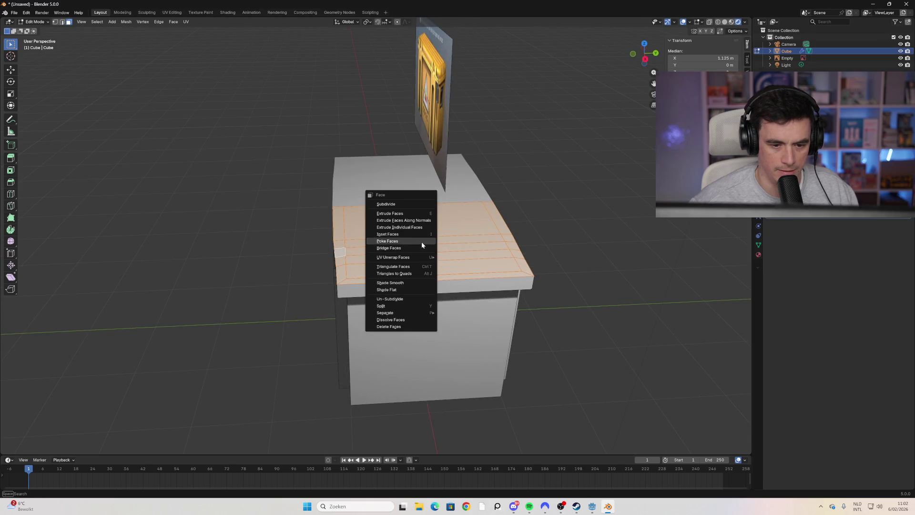
click(422, 235)
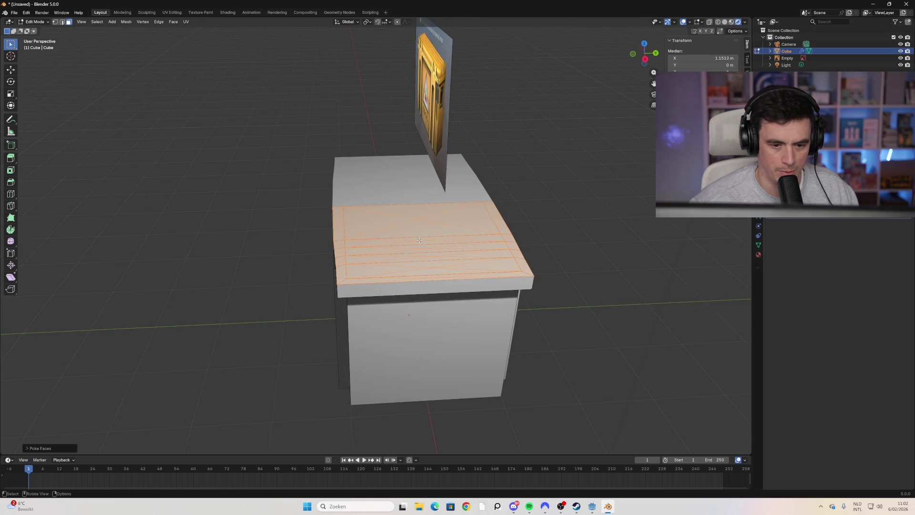
key(ctrl+f)
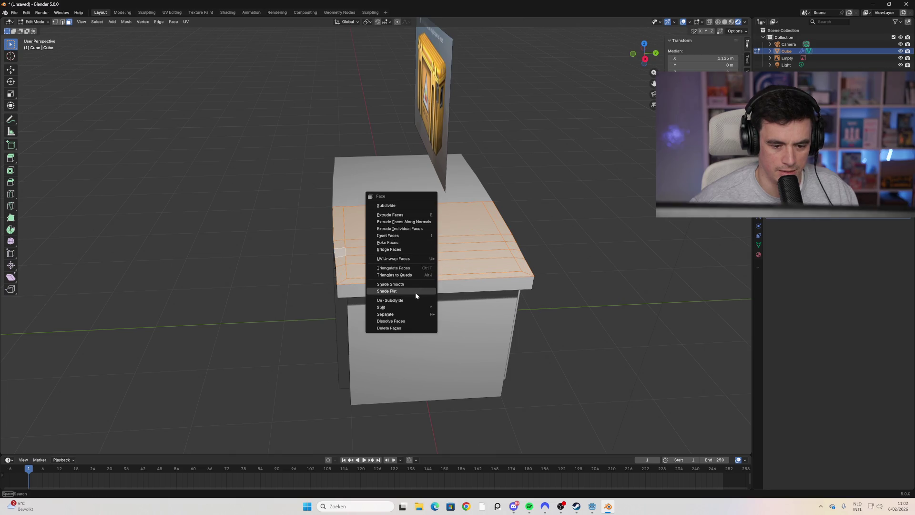
mouse_move(406, 315)
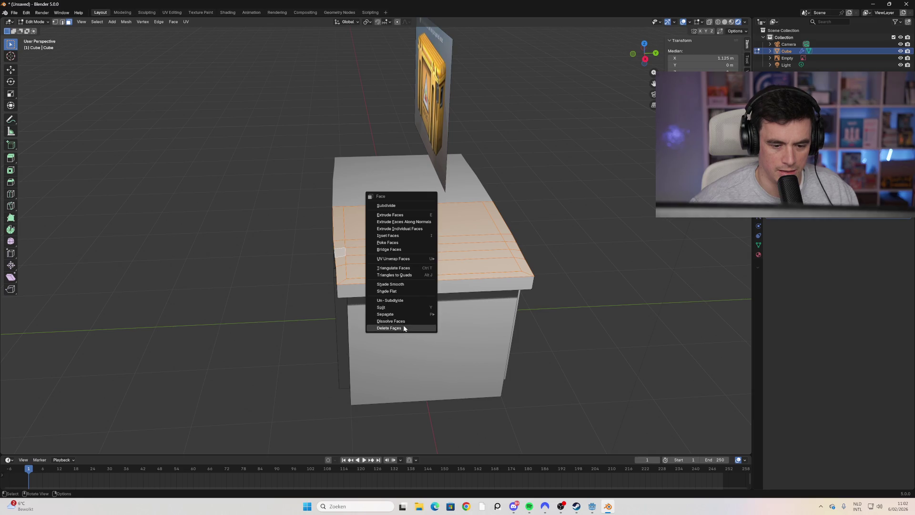
click(404, 321)
mouse_move(404, 322)
middle_down()
mouse_move(362, 282)
mouse_move(435, 284)
mouse_move(452, 253)
mouse_move(433, 277)
mouse_move(347, 295)
mouse_move(353, 243)
mouse_move(471, 290)
mouse_move(488, 268)
mouse_move(488, 255)
mouse_move(461, 257)
mouse_move(468, 270)
mouse_move(404, 252)
middle_up()
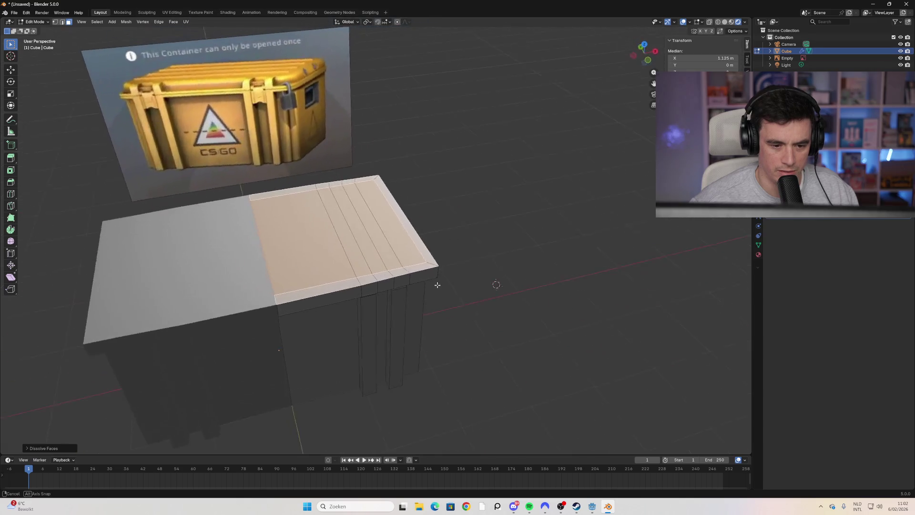
Step: Undo the face dissolve and close the Face menu without applying anything
key(ctrl+z)
key(ctrl+f)
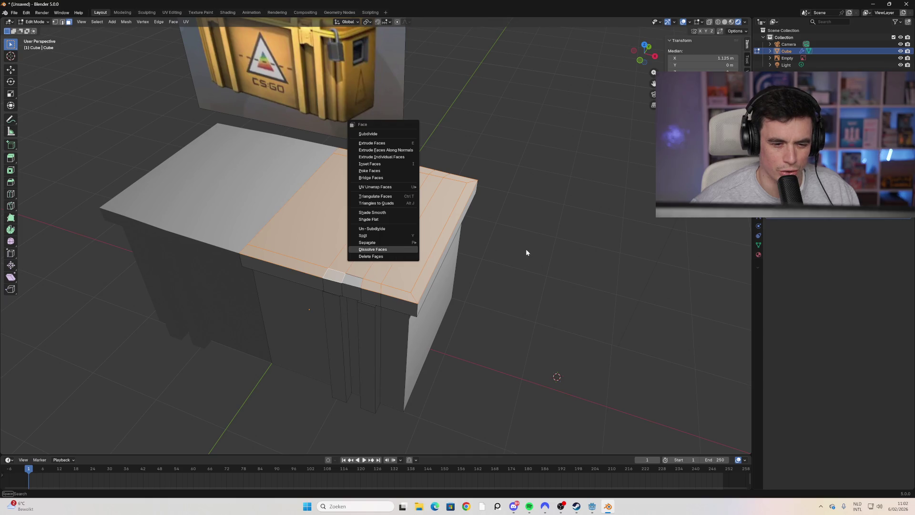
key(Escape)
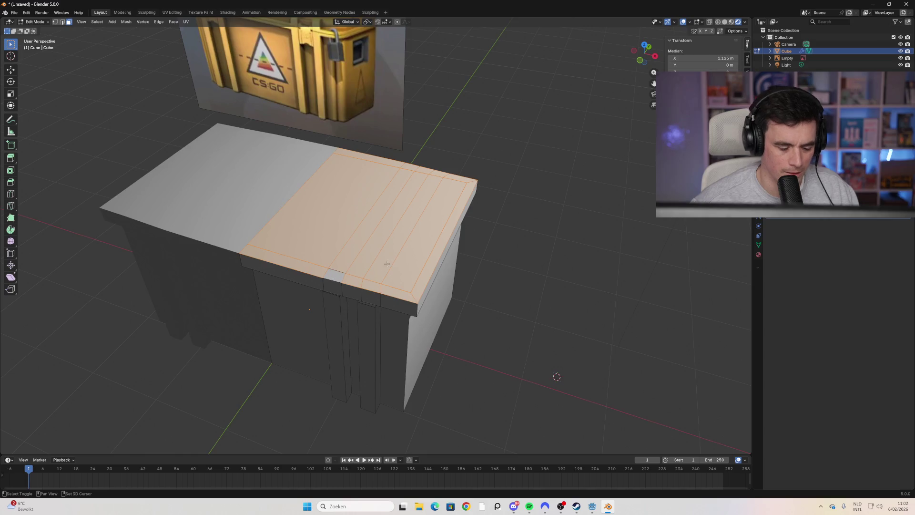
Step: Reselect the narrow top strip and the large top face, trying to connect them with J
shift+click(335, 271)
key(j)
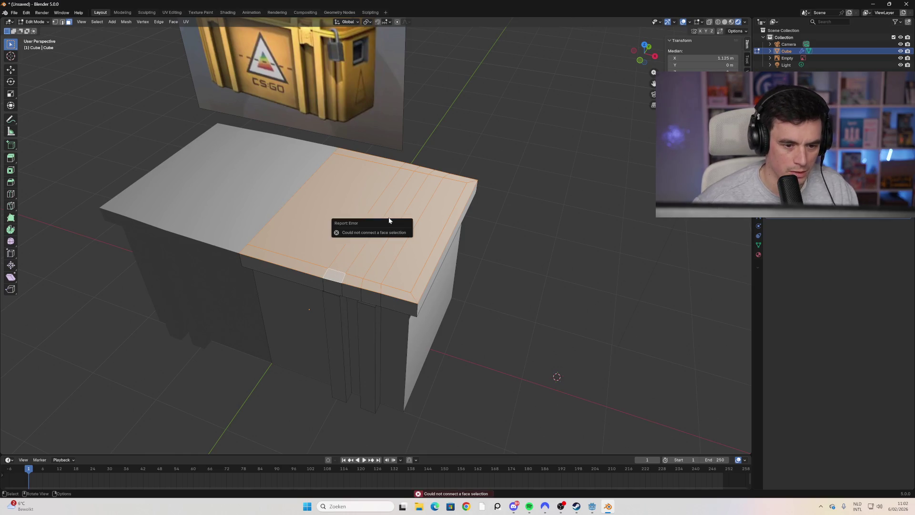
click(370, 237)
click(341, 273)
alt+click(340, 272)
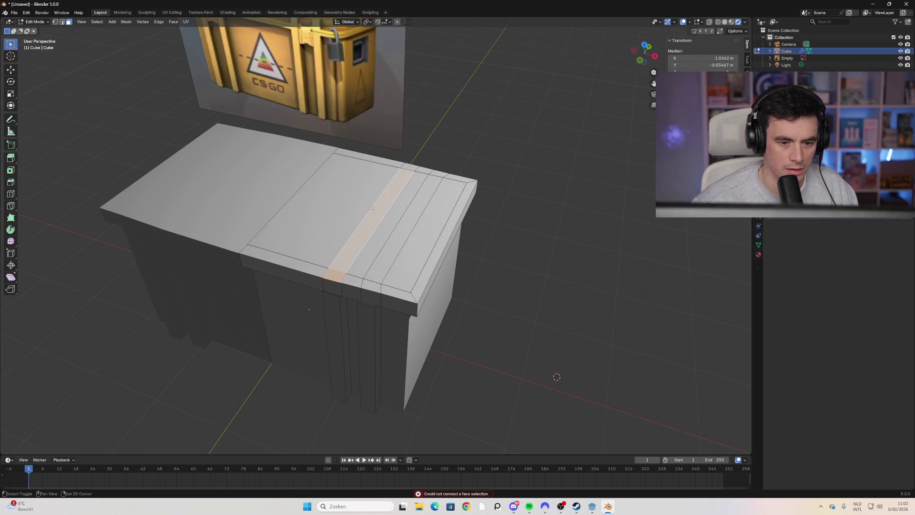
shift+click(325, 233)
key(ctrl+z)
key(ctrl+z)
key(ctrl+z)
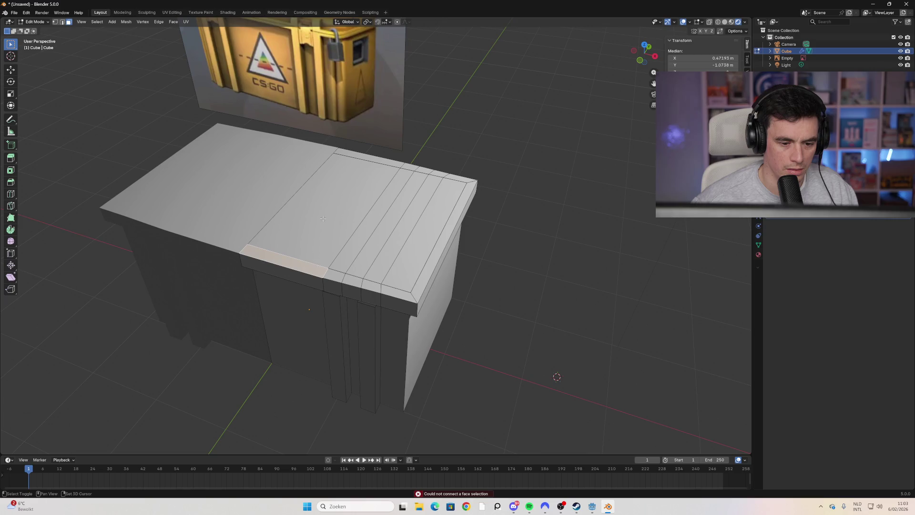
shift+click(346, 225)
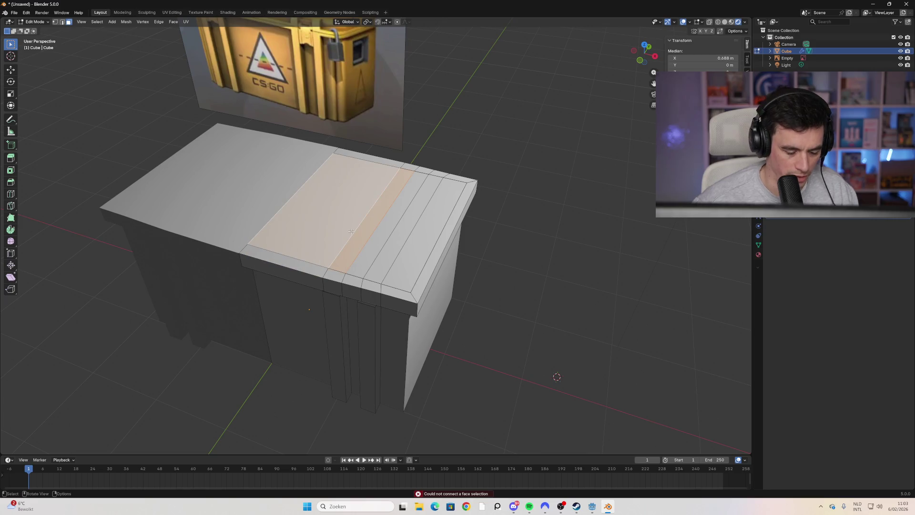
key(j)
right_click(335, 225)
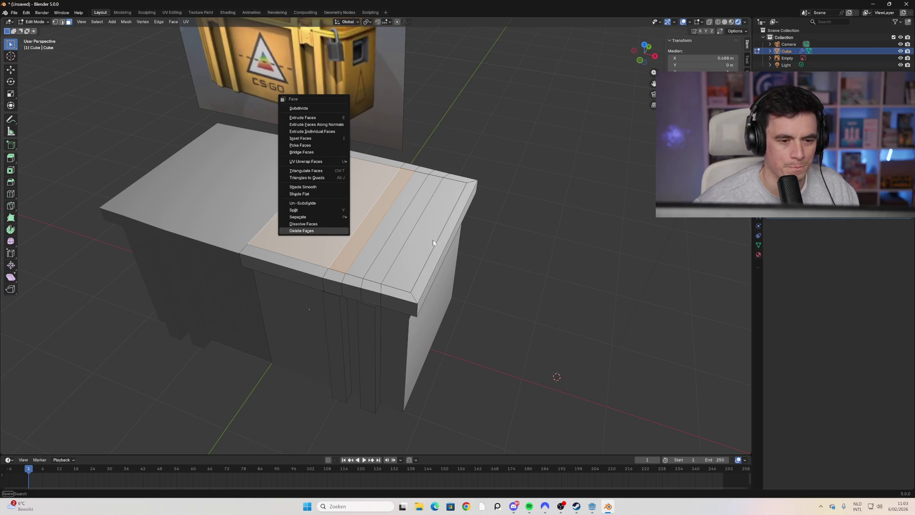
Step: Select the front bevel strip loops and box-select the lid's main top face
middle_drag(433, 243, 390, 292)
alt+shift+click(389, 292)
alt+shift+click(388, 292)
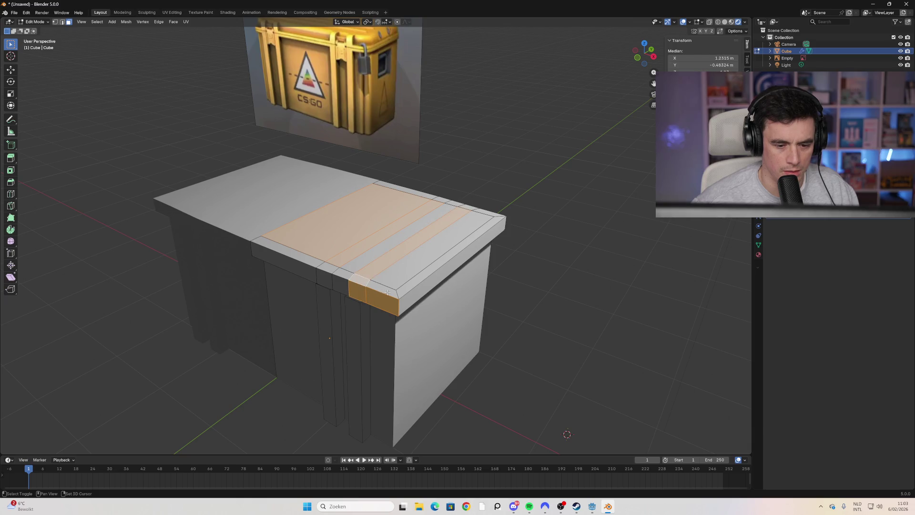
key(alt+a)
alt+click(372, 293)
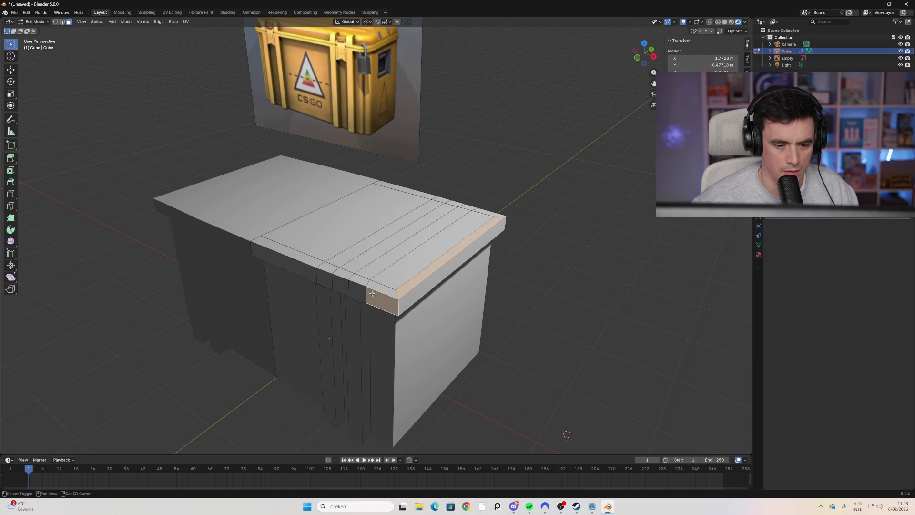
alt+shift+click(336, 270)
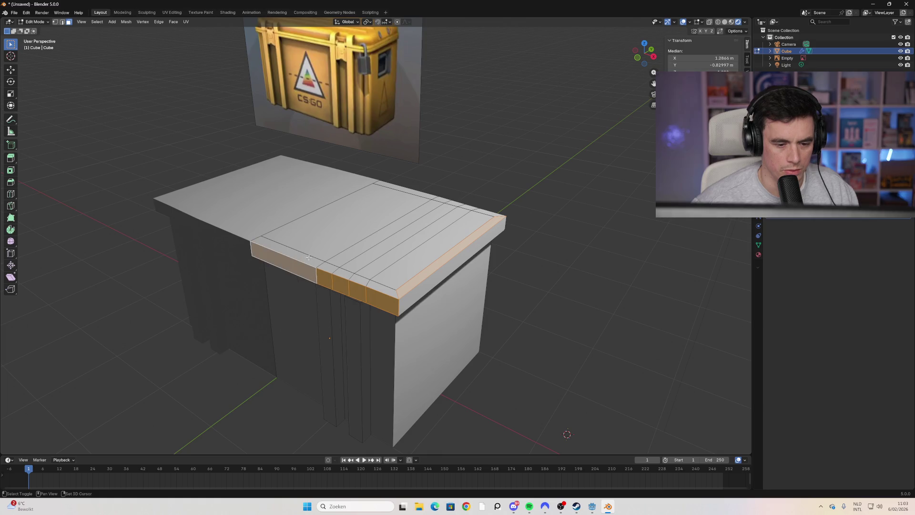
alt+shift+click(382, 284)
key(b)
drag(357, 234, 305, 200)
mouse_move(305, 200)
middle_down()
mouse_move(412, 263)
mouse_move(479, 286)
middle_up()
Step: Select the front bevel strip faces and the slab's end face
alt+shift+click(479, 286)
shift+click(472, 300)
shift+click(509, 293)
shift+click(538, 290)
shift+click(586, 284)
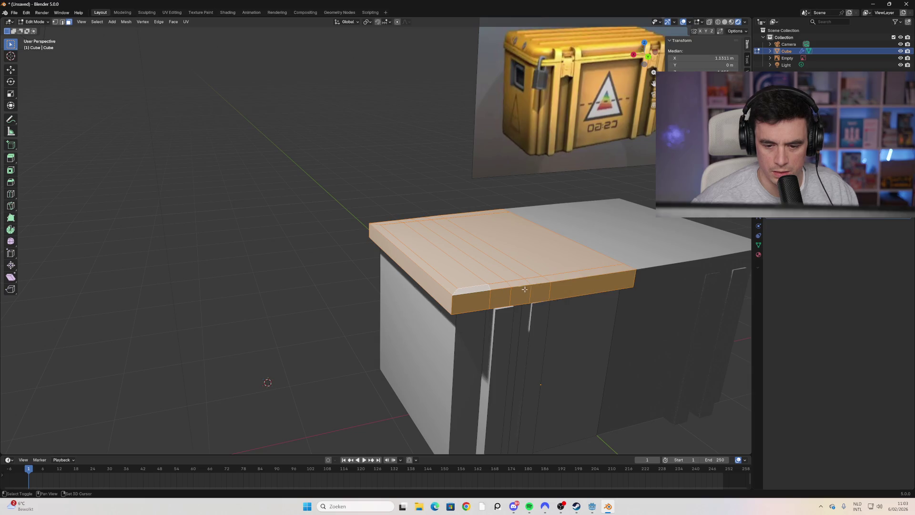
mouse_move(509, 286)
middle_down()
mouse_move(551, 239)
mouse_move(474, 278)
mouse_move(393, 272)
middle_up()
shift+click(486, 282)
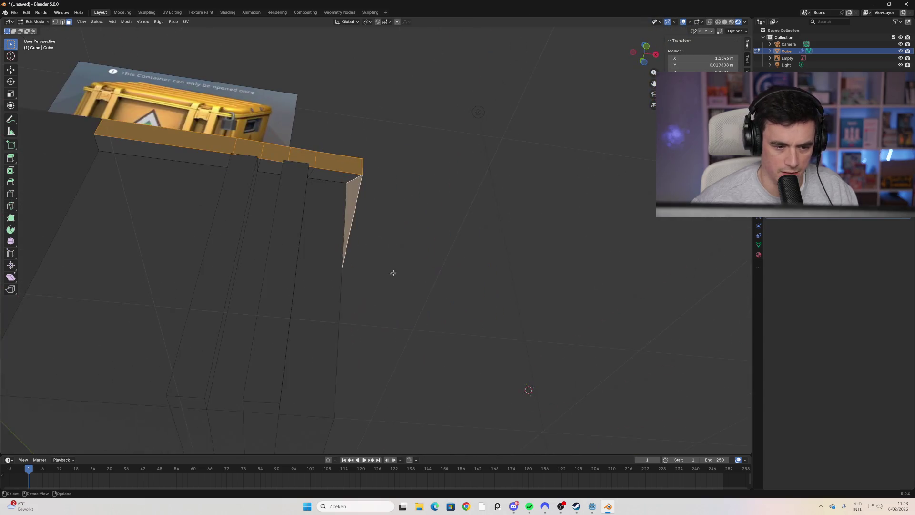
Step: Add the rim face loop, top strip and small corner faces, then start a bevel on them
click(332, 178)
alt+shift+click(307, 178)
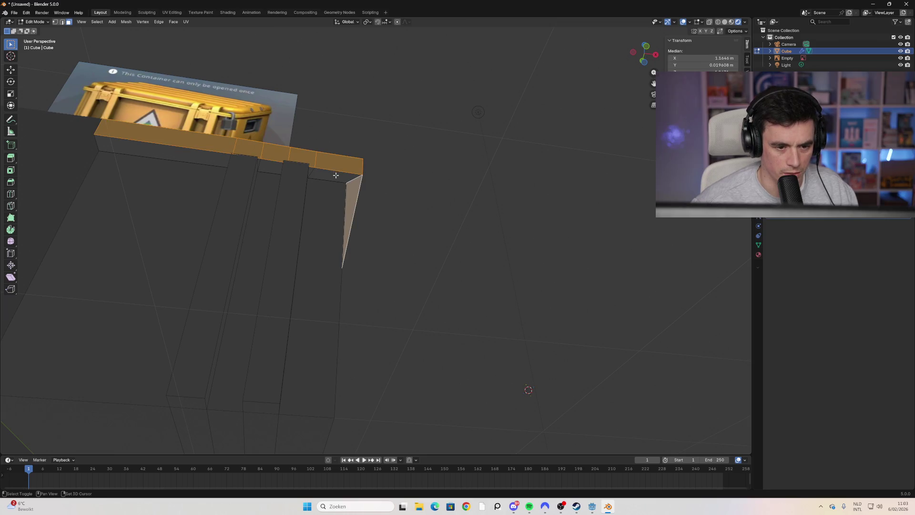
shift+click(269, 172)
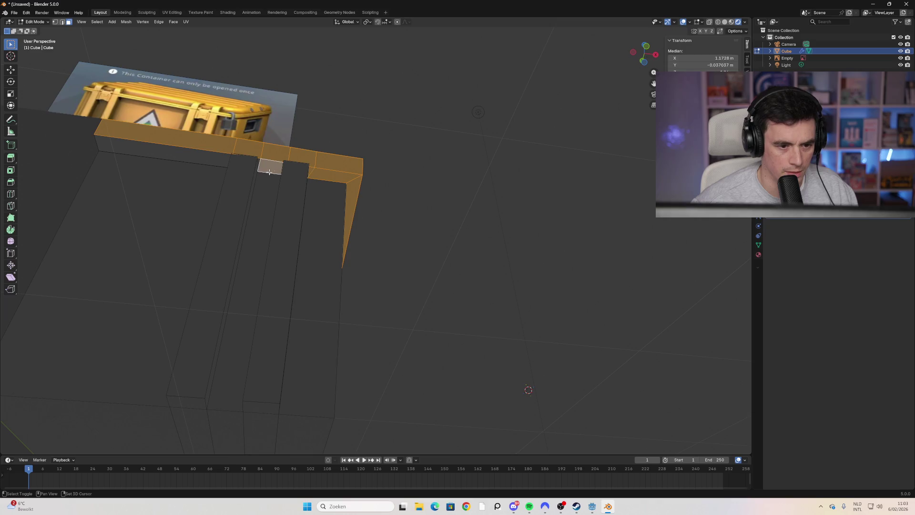
shift+click(259, 161)
shift+click(200, 160)
mouse_move(164, 173)
middle_down()
mouse_move(166, 206)
mouse_move(268, 251)
mouse_move(169, 230)
mouse_move(180, 227)
mouse_move(164, 218)
mouse_move(194, 199)
middle_up()
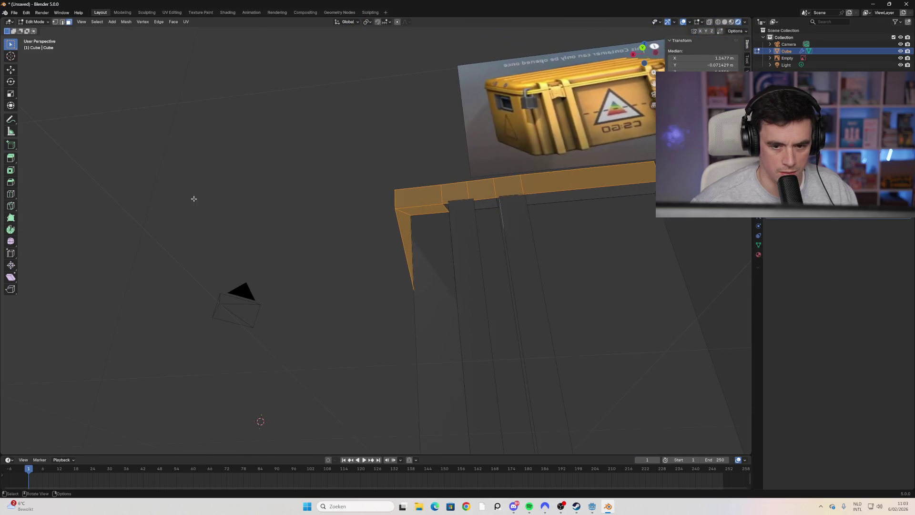
shift+click(558, 200)
shift+click(496, 201)
shift+click(455, 207)
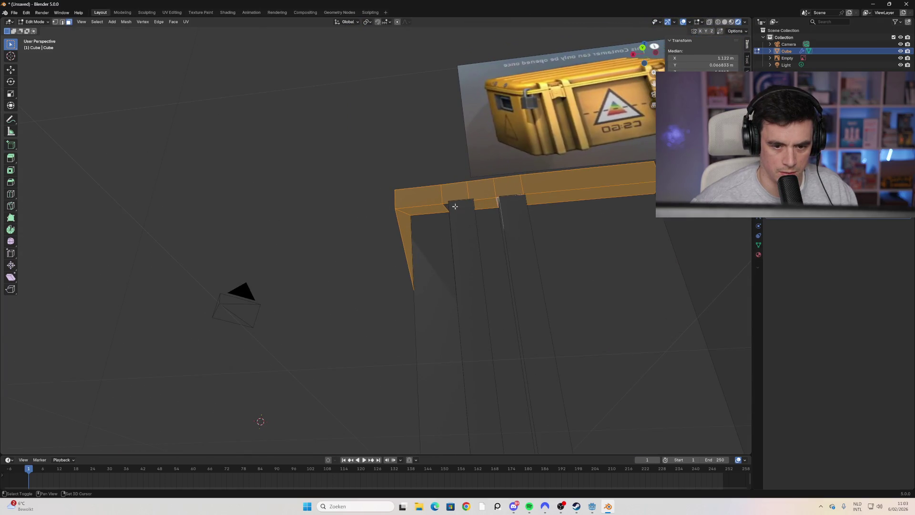
mouse_move(445, 205)
middle_down()
mouse_move(378, 231)
mouse_move(490, 271)
mouse_move(403, 282)
mouse_move(362, 309)
middle_up()
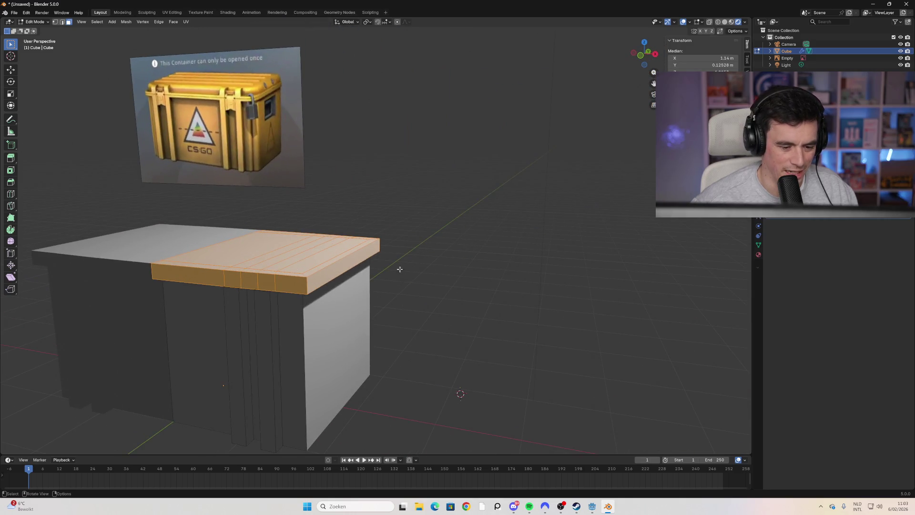
scroll(400, 269, down, 2)
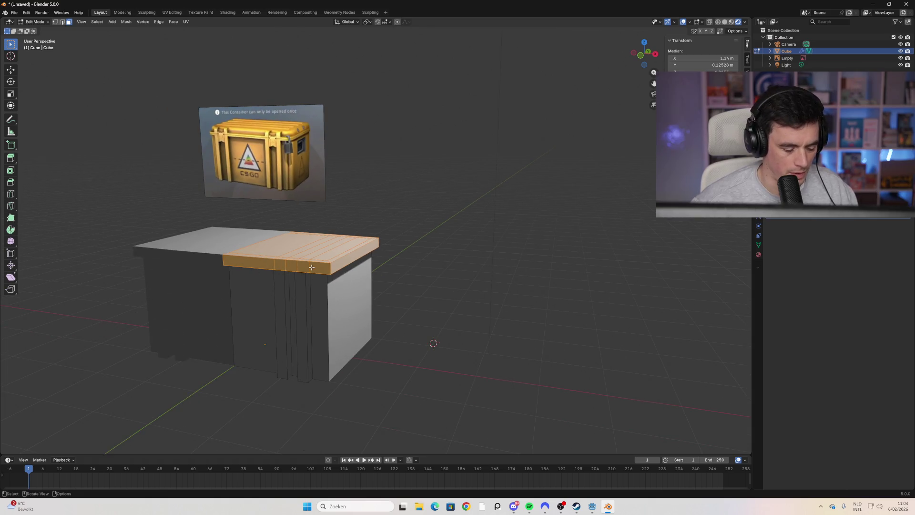
key(ctrl+b)
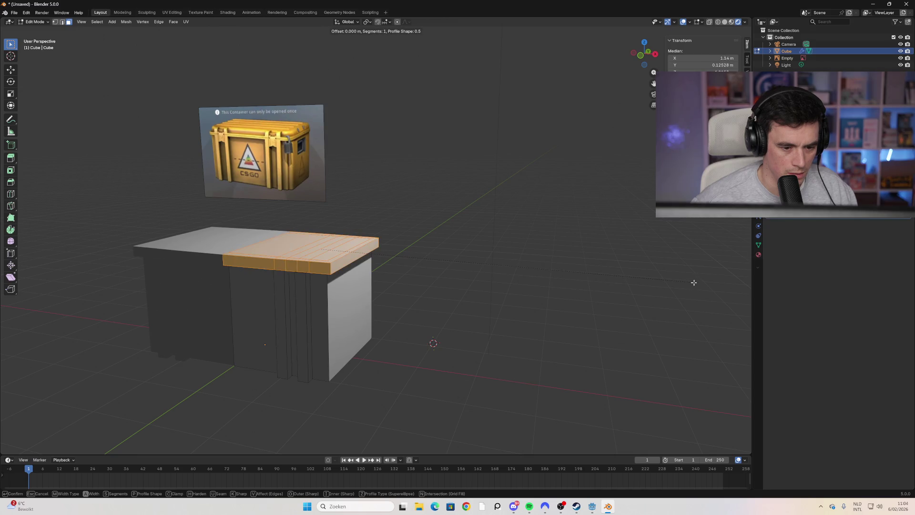
Step: Confirm the bevel on the selected front rim faces
click(695, 283)
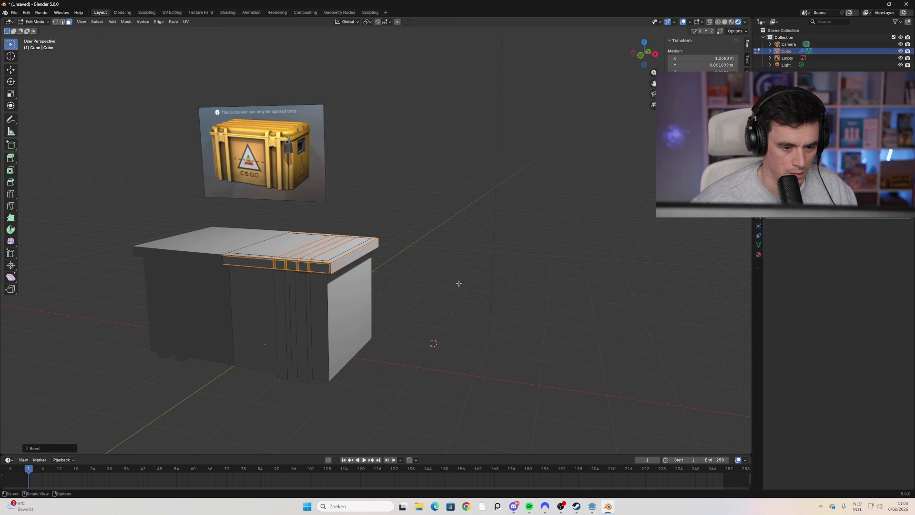
scroll(459, 283, up, 5)
mouse_move(458, 283)
middle_down()
mouse_move(214, 292)
mouse_move(157, 279)
mouse_move(505, 300)
middle_up()
Step: Select the whole lid slab and start a bevel, cancelling the oversized result
key(ctrl+l)
key(ctrl+b)
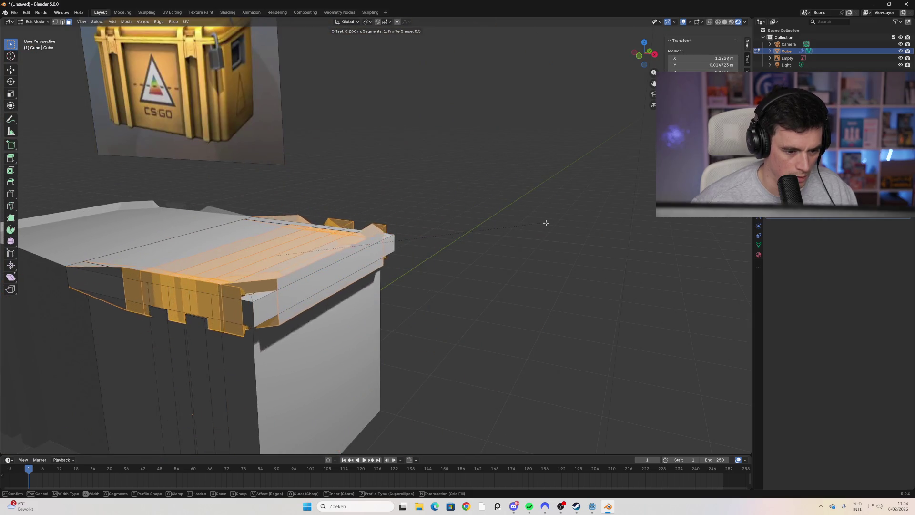
key(Escape)
Step: Box-select the faces along the lid's top edge, then select just the left part of the lid top
mouse_move(489, 246)
middle_down()
mouse_move(484, 233)
mouse_move(359, 244)
mouse_move(429, 255)
mouse_move(402, 230)
mouse_move(424, 222)
mouse_move(427, 208)
middle_up()
key(alt+a)
drag(401, 235, 209, 267)
mouse_move(225, 264)
middle_down()
mouse_move(265, 242)
mouse_move(382, 221)
mouse_move(378, 231)
middle_up()
click(248, 243)
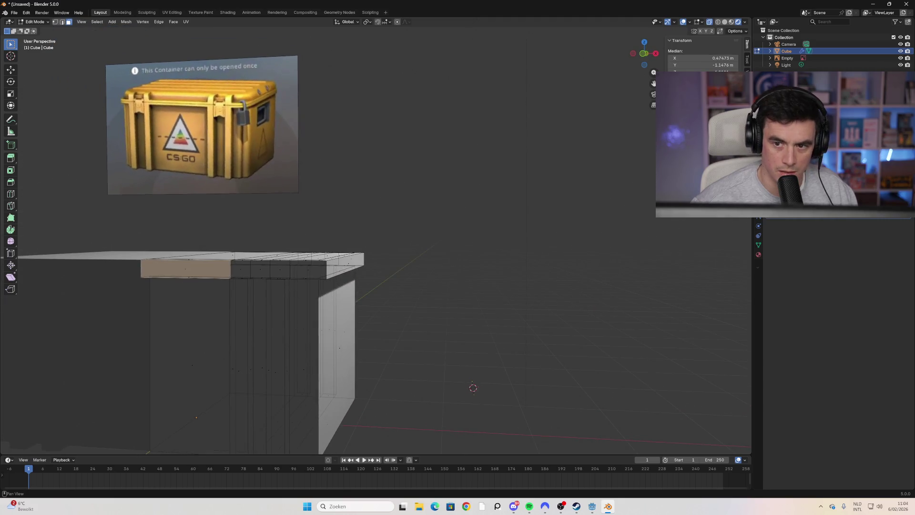
click(644, 54)
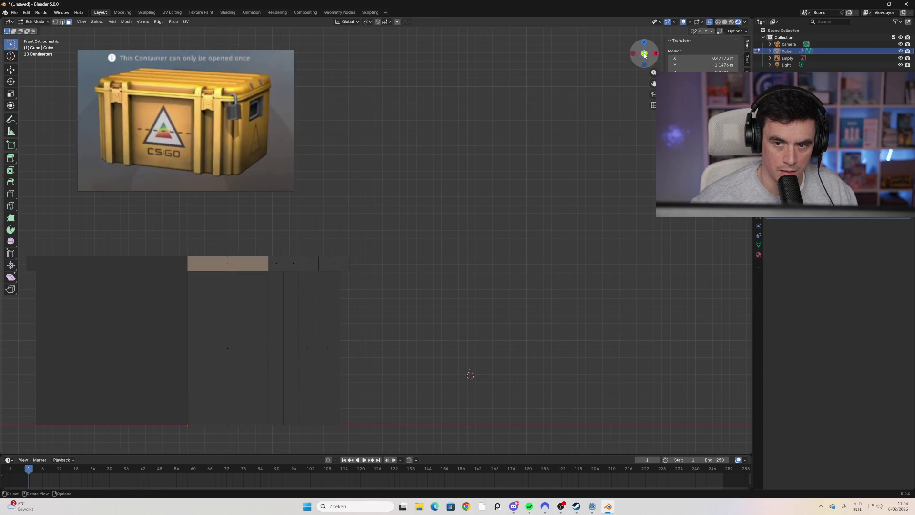
mouse_move(380, 232)
mouse_down()
mouse_move(253, 276)
mouse_move(229, 273)
mouse_up()
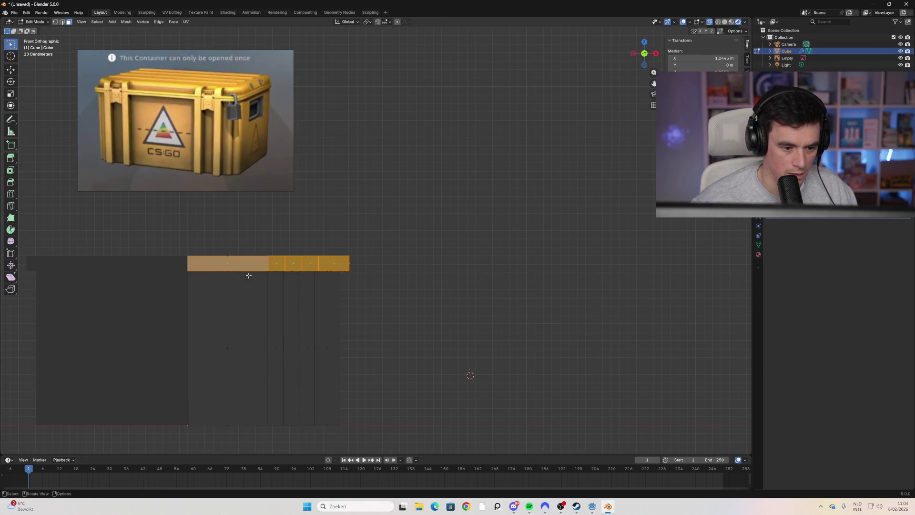
middle_drag(390, 246, 375, 262)
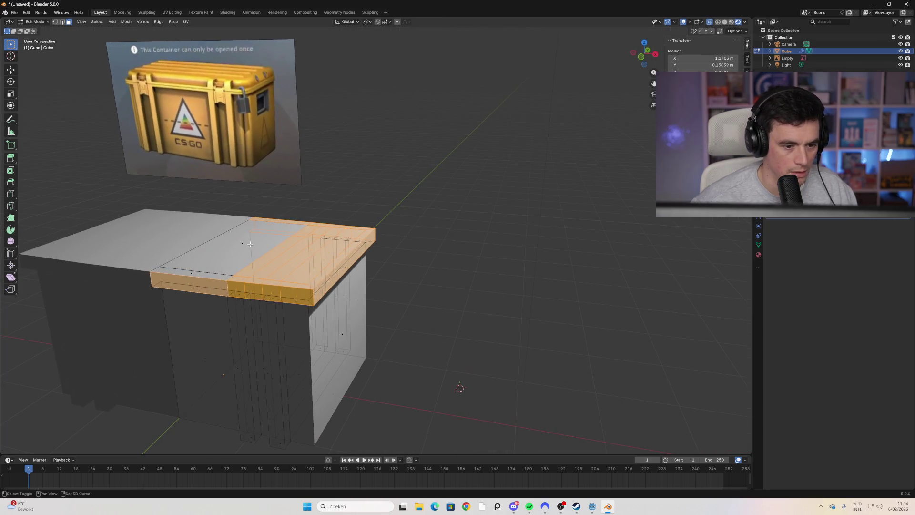
shift+click(276, 228)
click(194, 272)
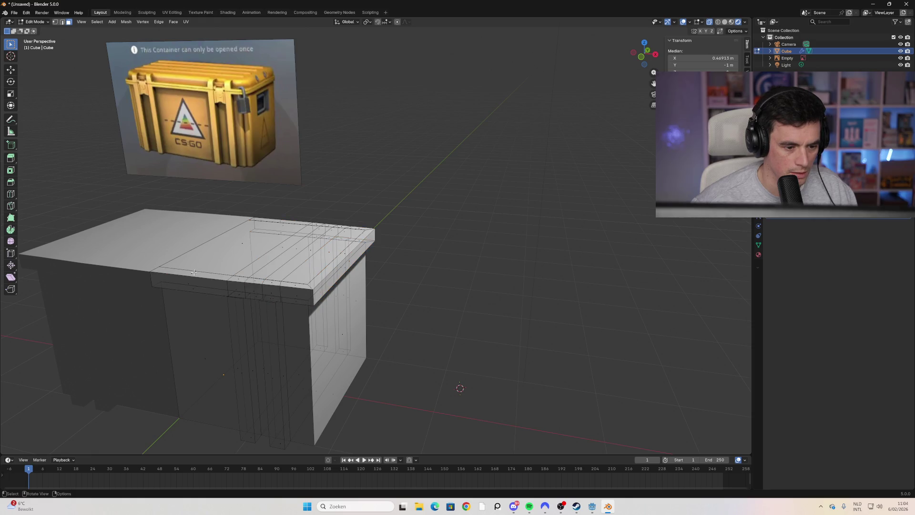
mouse_move(290, 285)
middle_down()
mouse_move(322, 253)
mouse_move(305, 286)
middle_up()
click(252, 310)
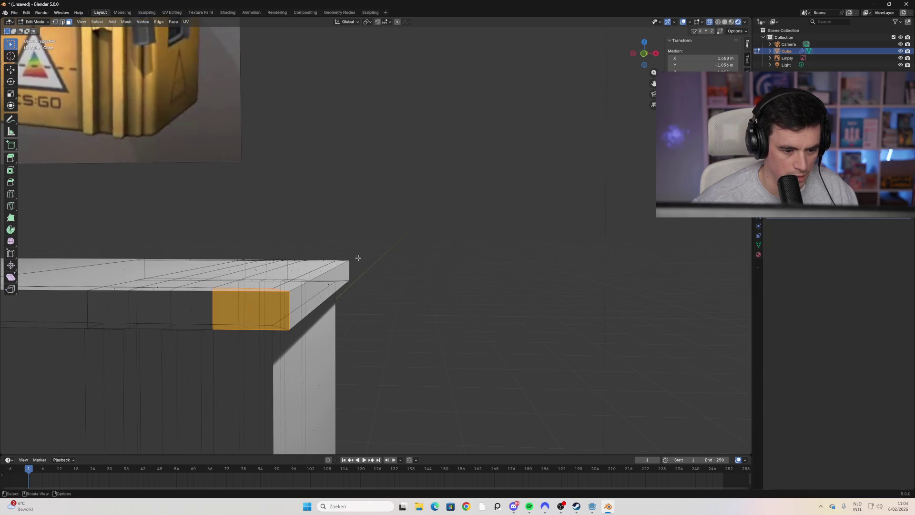
click(408, 292)
click(532, 505)
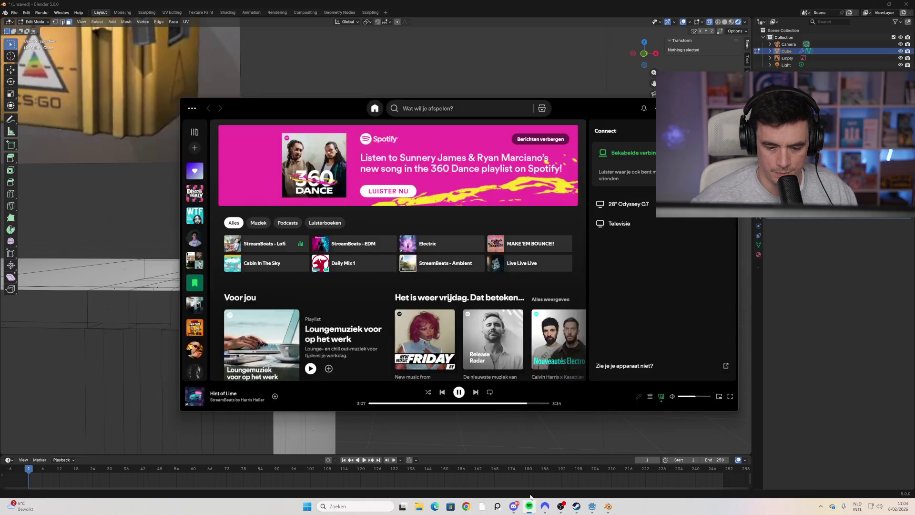
Step: Skip to the next Spotify track and switch back to Blender
click(475, 390)
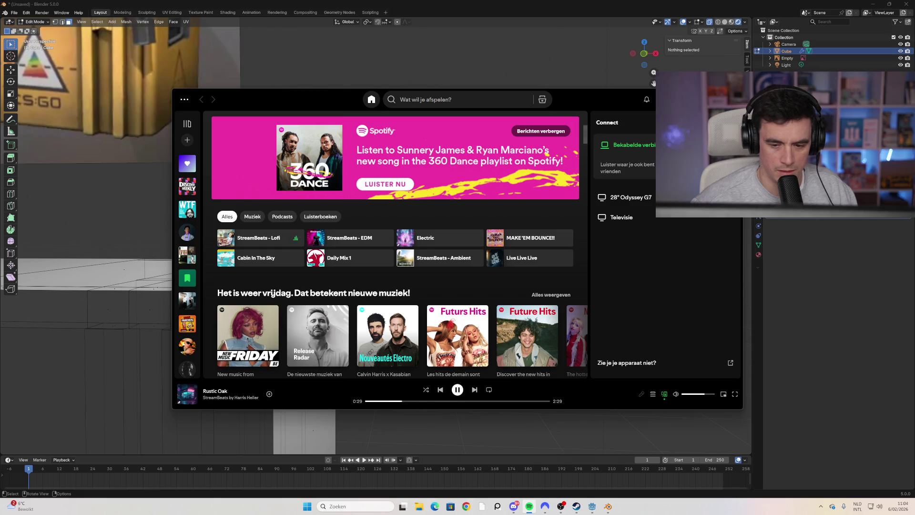
key(alt+Tab)
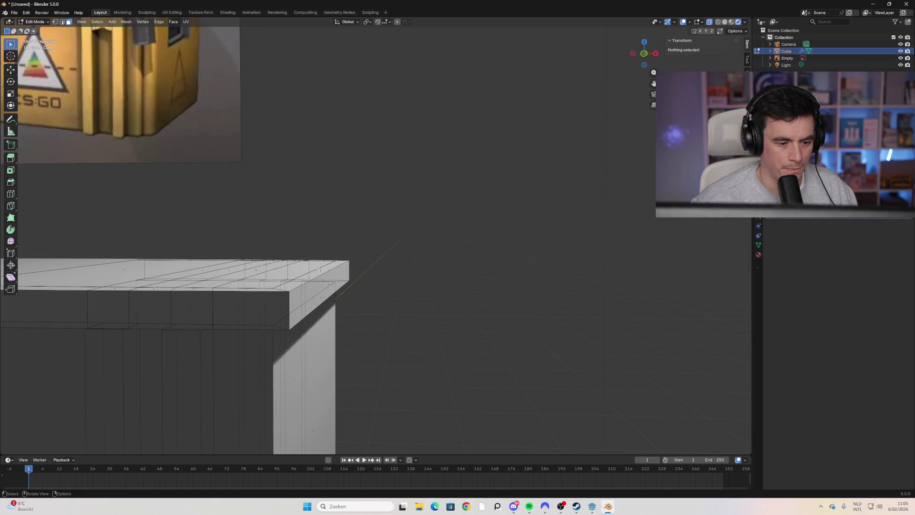
Step: Box-select the lid slab, bevel its edges by about 0.04 m, and return to Object Mode
scroll(319, 270, down, 3)
mouse_move(320, 269)
middle_down()
mouse_move(294, 282)
mouse_move(315, 286)
mouse_move(324, 263)
mouse_move(372, 235)
mouse_move(394, 236)
middle_up()
mouse_move(394, 236)
mouse_down()
mouse_move(261, 272)
mouse_move(179, 270)
mouse_up()
mouse_move(179, 270)
middle_down()
mouse_move(200, 286)
mouse_move(209, 266)
mouse_move(214, 273)
mouse_move(195, 286)
middle_up()
key(ctrl+b)
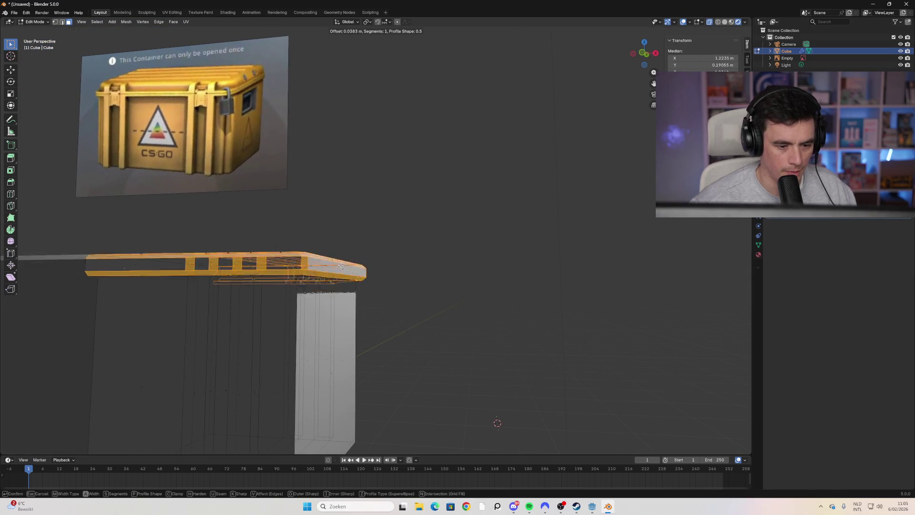
click(343, 268)
middle_drag(342, 268, 368, 302)
key(Tab)
mouse_move(463, 281)
middle_down()
mouse_move(432, 256)
mouse_move(375, 244)
mouse_move(319, 255)
mouse_move(411, 260)
mouse_move(449, 249)
mouse_move(476, 257)
mouse_move(450, 250)
middle_up()
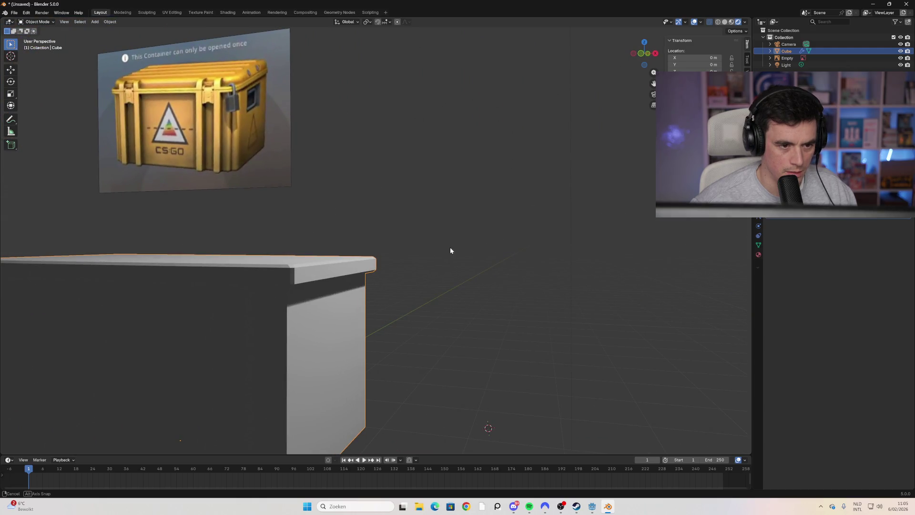
Step: Orbit and zoom out to a near-front view of the whole crate
middle_drag(451, 247, 461, 253)
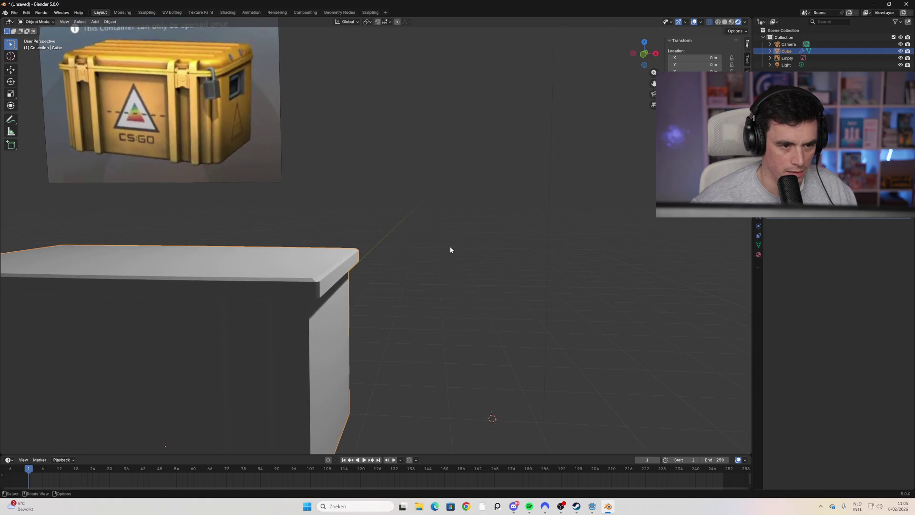
middle_drag(355, 267, 173, 77)
scroll(184, 154, down, 4)
middle_drag(228, 235, 264, 255)
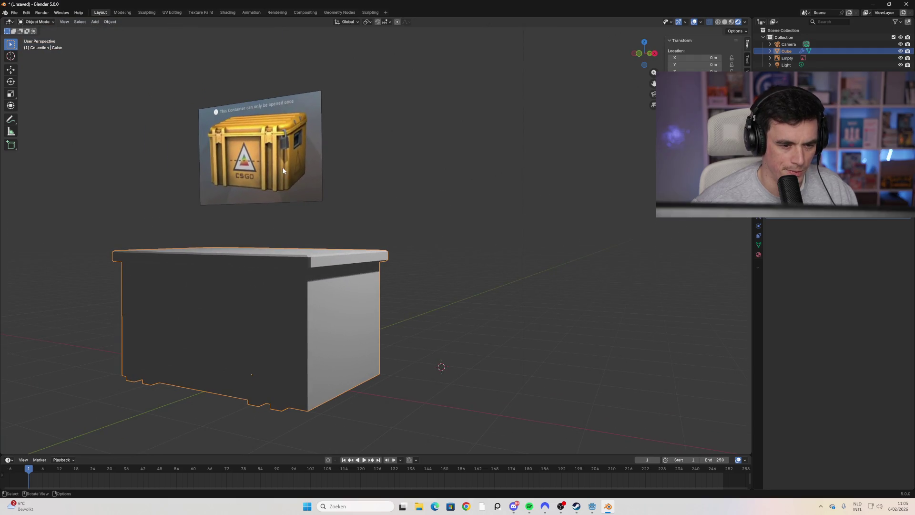
mouse_move(285, 186)
middle_down()
mouse_move(282, 263)
mouse_move(303, 256)
mouse_move(296, 264)
middle_up()
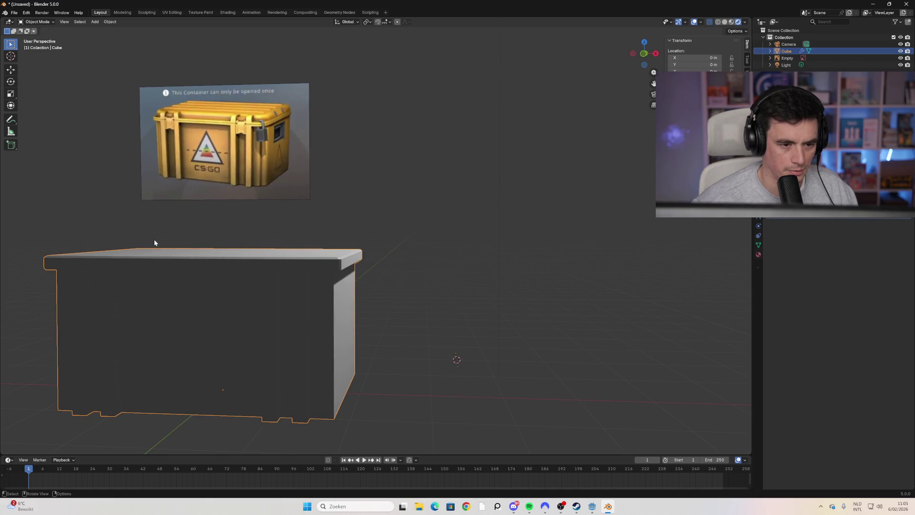
mouse_move(158, 219)
middle_down()
mouse_move(292, 249)
mouse_move(408, 293)
mouse_move(417, 317)
mouse_move(392, 304)
mouse_move(538, 179)
middle_up()
Step: Switch to solid shading, toggling X-ray on and off while orbiting toward a frontal view
click(725, 21)
click(710, 22)
click(709, 21)
mouse_move(429, 238)
middle_down()
mouse_move(446, 260)
mouse_move(475, 258)
mouse_move(697, 69)
middle_up()
click(727, 22)
mouse_move(492, 186)
middle_down()
mouse_move(406, 241)
mouse_move(419, 250)
middle_up()
click(731, 23)
mouse_move(524, 205)
middle_down()
mouse_move(488, 239)
mouse_move(427, 235)
middle_up()
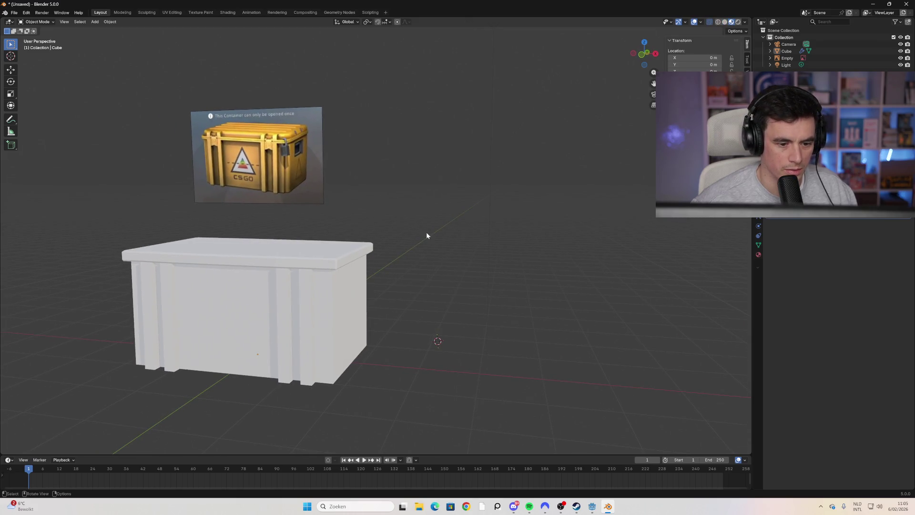
click(724, 23)
mouse_move(348, 278)
shift+middle_down()
mouse_move(357, 272)
mouse_move(453, 305)
shift+middle_up()
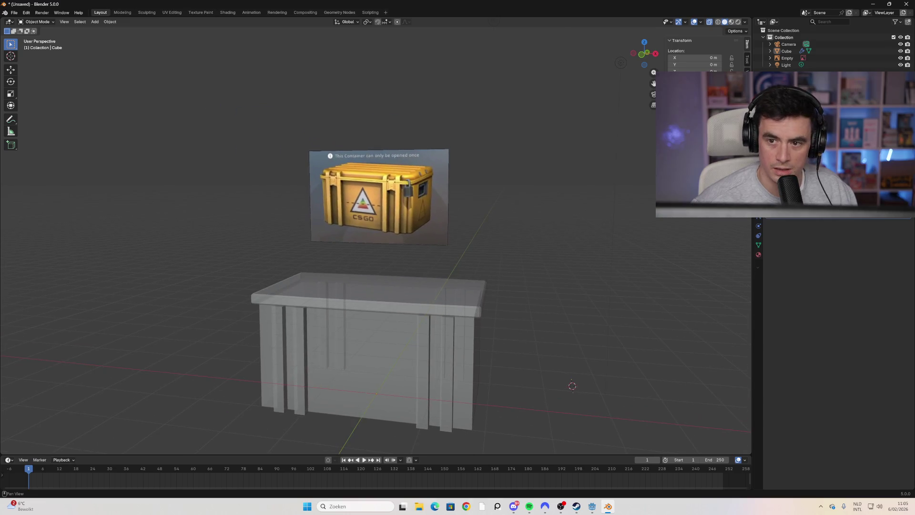
click(641, 60)
mouse_move(503, 278)
mouse_down()
mouse_move(266, 306)
mouse_move(230, 299)
mouse_up()
click(565, 270)
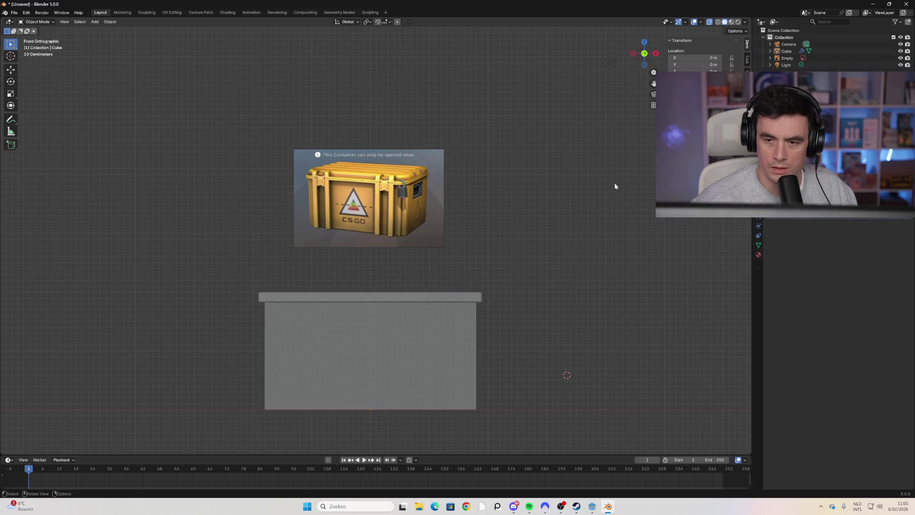
key(alt+z)
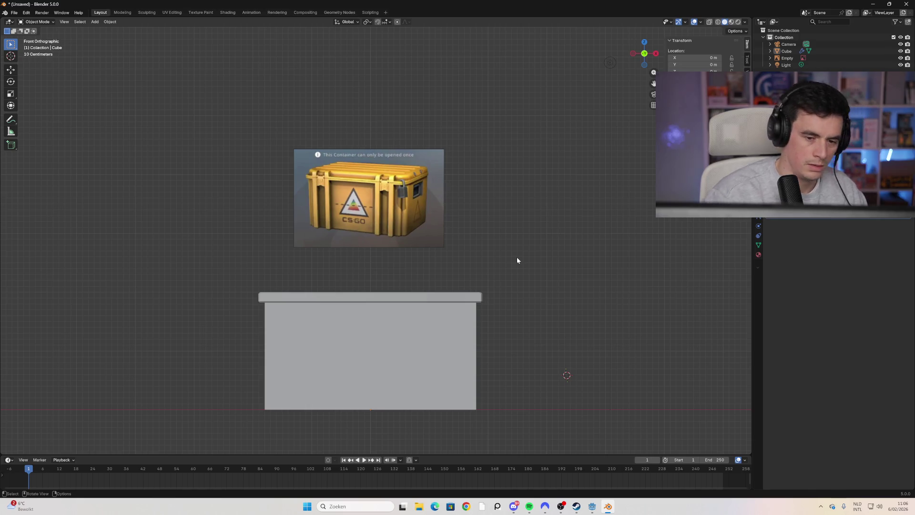
key(shift+z)
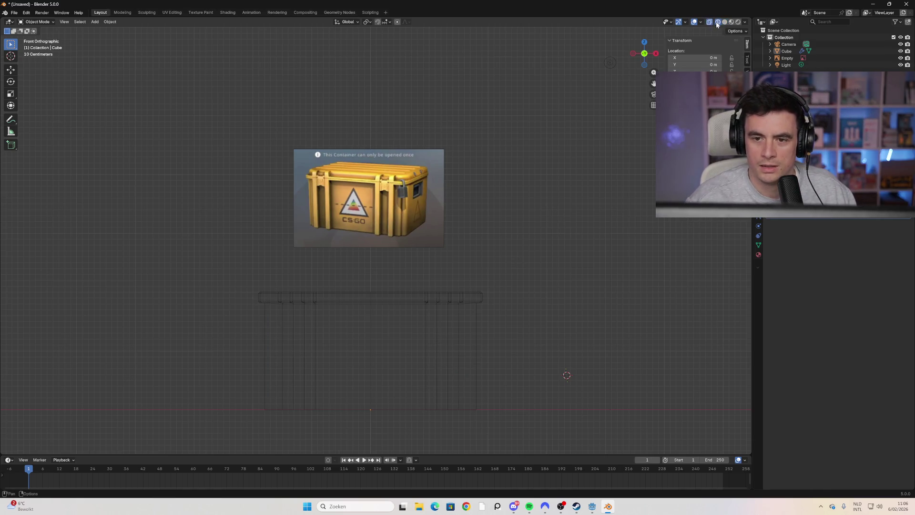
drag(507, 283, 237, 304)
click(530, 282)
scroll(374, 356, up, 2)
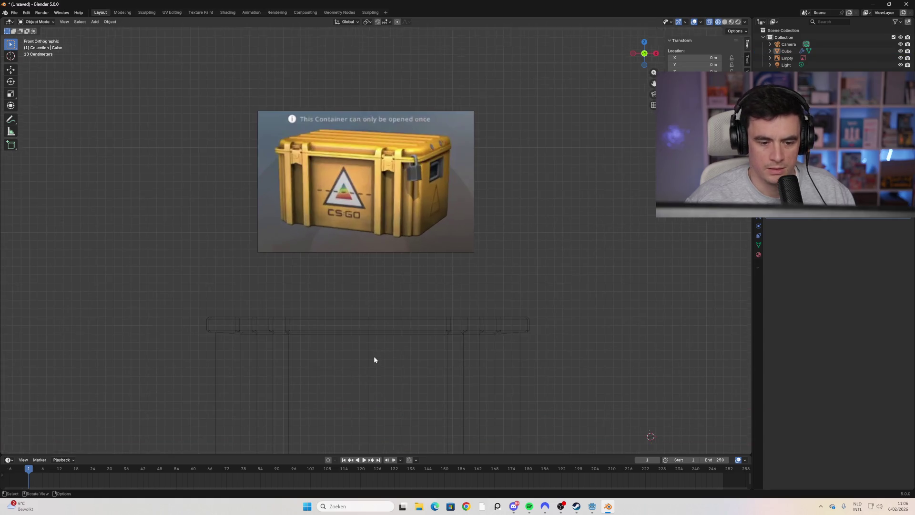
click(475, 326)
click(580, 310)
mouse_move(580, 310)
middle_down()
mouse_move(533, 312)
mouse_move(537, 351)
middle_up()
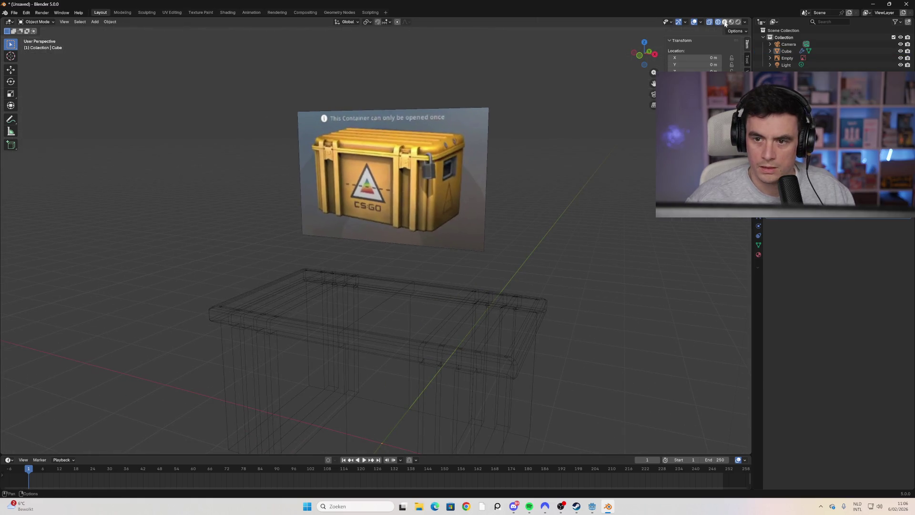
click(725, 23)
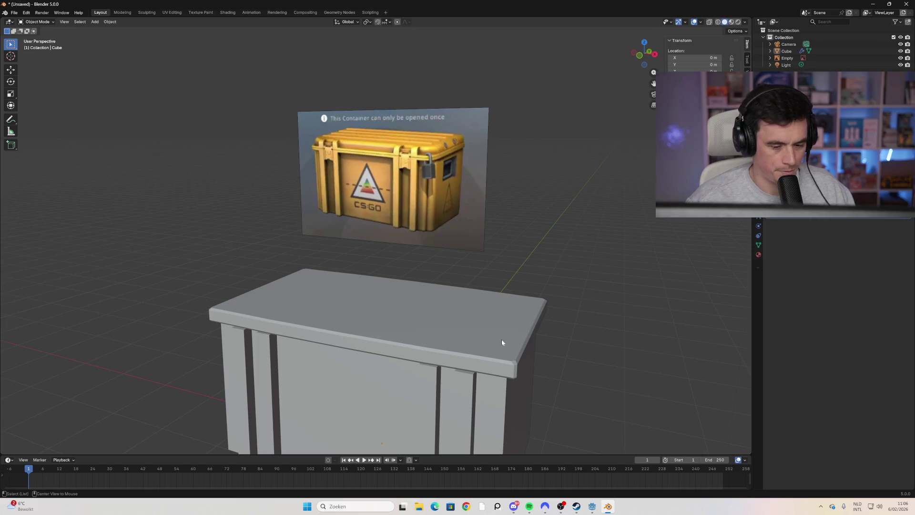
Step: Turn on X-ray, enter Edit Mode, and orbit to look up at the lid
key(alt+z)
key(Tab)
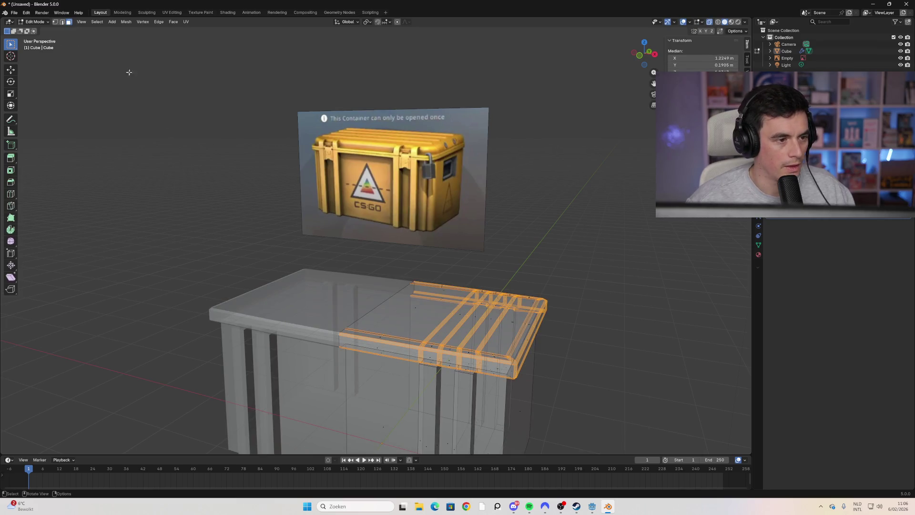
scroll(537, 376, down, 5)
mouse_move(529, 372)
shift+middle_down()
mouse_move(524, 327)
mouse_move(429, 351)
shift+middle_up()
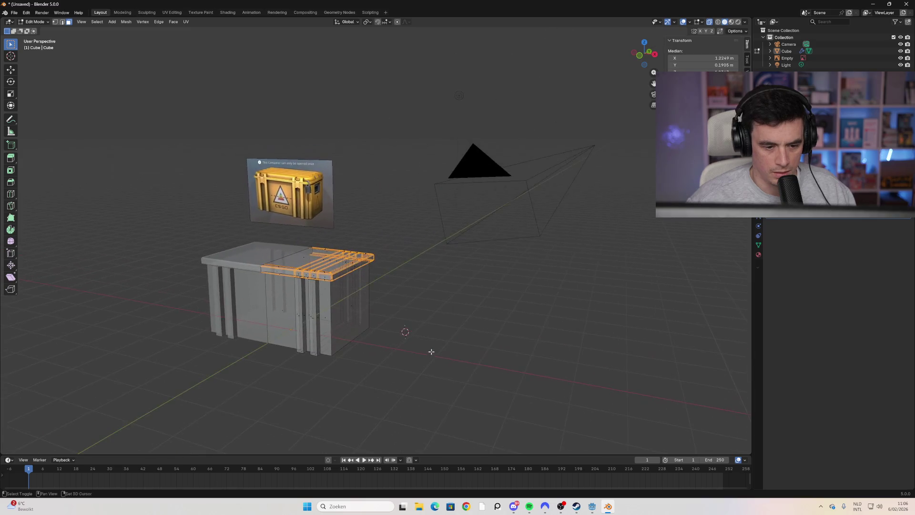
scroll(312, 296, up, 5)
mouse_move(311, 297)
middle_down()
mouse_move(306, 324)
mouse_move(305, 315)
mouse_move(248, 295)
mouse_move(293, 186)
middle_up()
scroll(243, 293, up, 5)
drag(399, 152, 358, 188)
Step: Select the lid's top face, its front edge faces and the left rim faces
shift+click(398, 116)
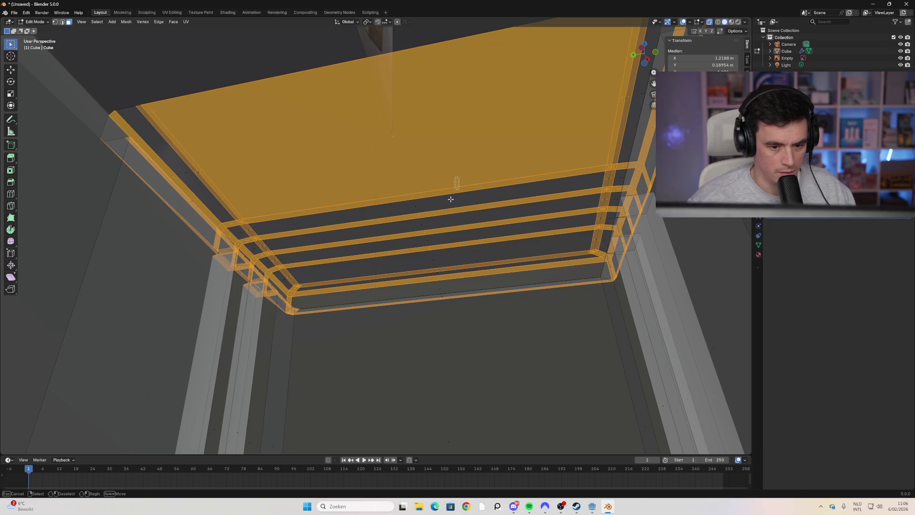
shift+drag(462, 252, 424, 293)
mouse_move(435, 296)
middle_down()
mouse_move(350, 276)
mouse_move(245, 115)
middle_up()
shift+click(210, 143)
shift+click(214, 202)
shift+click(217, 198)
mouse_move(217, 198)
middle_down()
mouse_move(171, 243)
mouse_move(227, 212)
mouse_move(188, 215)
mouse_move(210, 190)
middle_up()
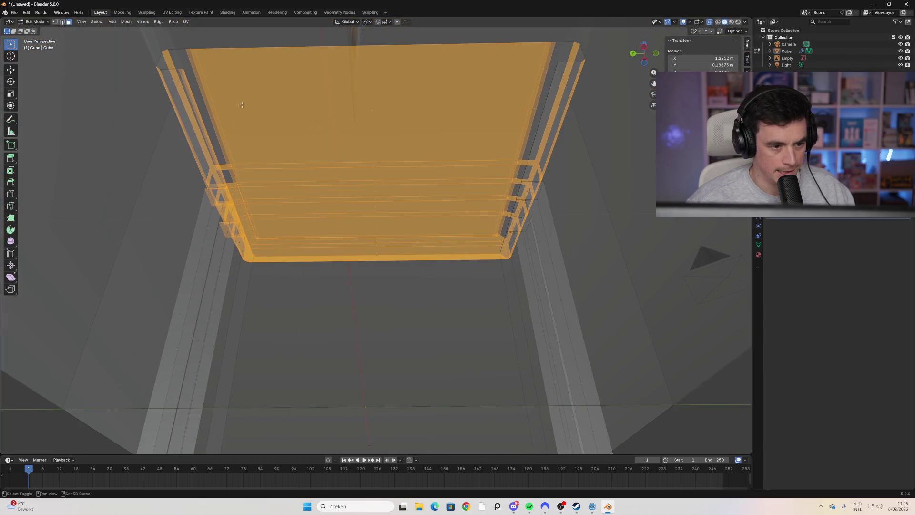
drag(240, 138, 215, 196)
Step: Add the right and upper-right rim faces to the lid selection
mouse_move(537, 188)
shift+mouse_down()
mouse_move(486, 237)
mouse_move(498, 260)
shift+mouse_up()
shift+drag(545, 165, 507, 213)
mouse_move(555, 119)
shift+mouse_down()
mouse_move(511, 179)
mouse_move(501, 176)
shift+mouse_up()
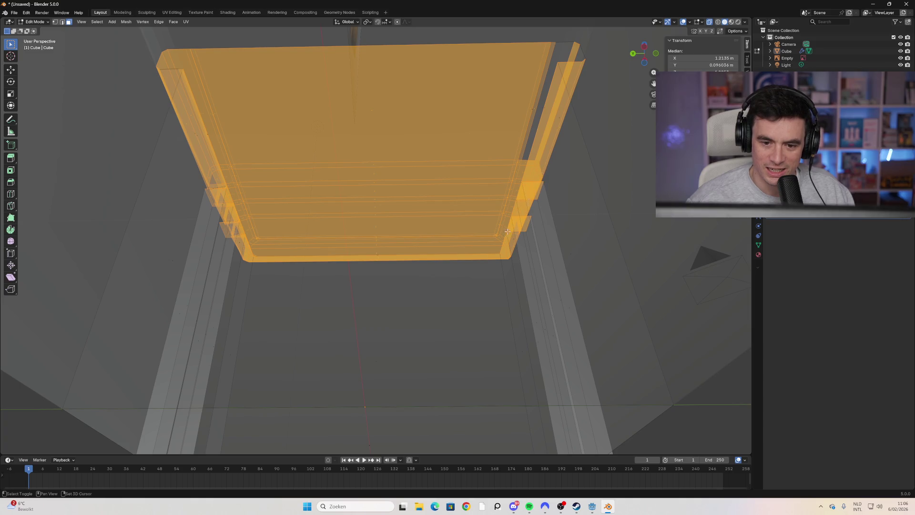
shift+drag(561, 88, 505, 167)
scroll(528, 172, down, 2)
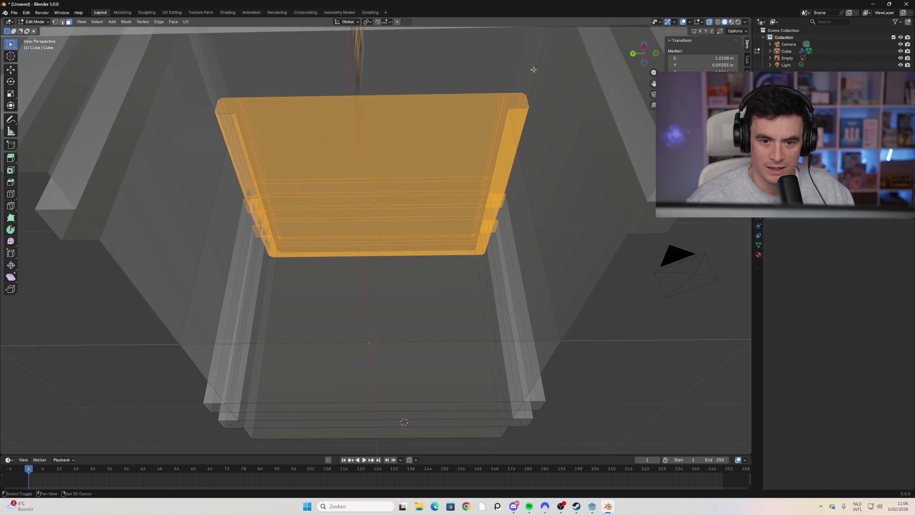
scroll(481, 138, down, 2)
scroll(458, 176, up, 5)
mouse_move(510, 221)
middle_down()
mouse_move(479, 225)
mouse_move(448, 249)
mouse_move(467, 236)
middle_up()
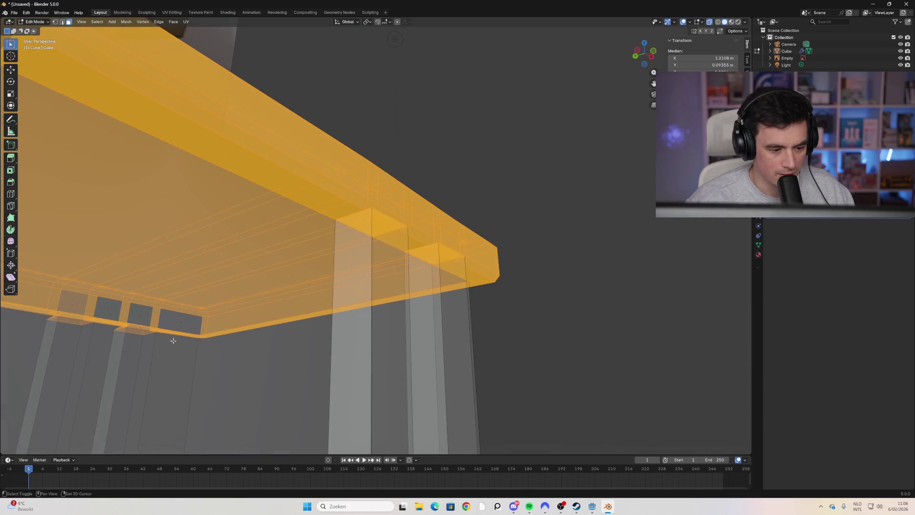
Step: Undo a wrong plank pick, then add the lid's small end face and large lower face
middle_drag(203, 327, 238, 336)
mouse_move(388, 363)
middle_down()
mouse_move(466, 378)
mouse_move(496, 343)
mouse_move(490, 383)
mouse_move(478, 337)
mouse_move(476, 348)
mouse_move(448, 331)
mouse_move(423, 355)
middle_up()
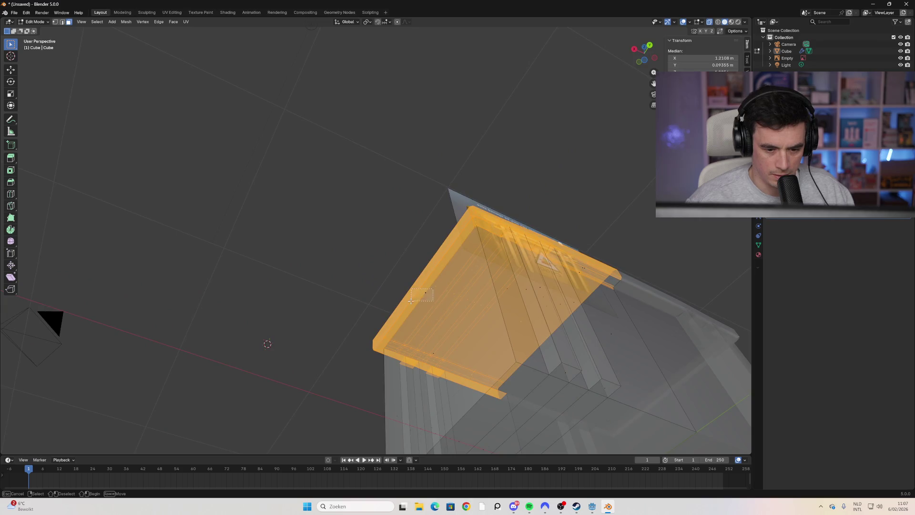
shift+drag(422, 356, 459, 362)
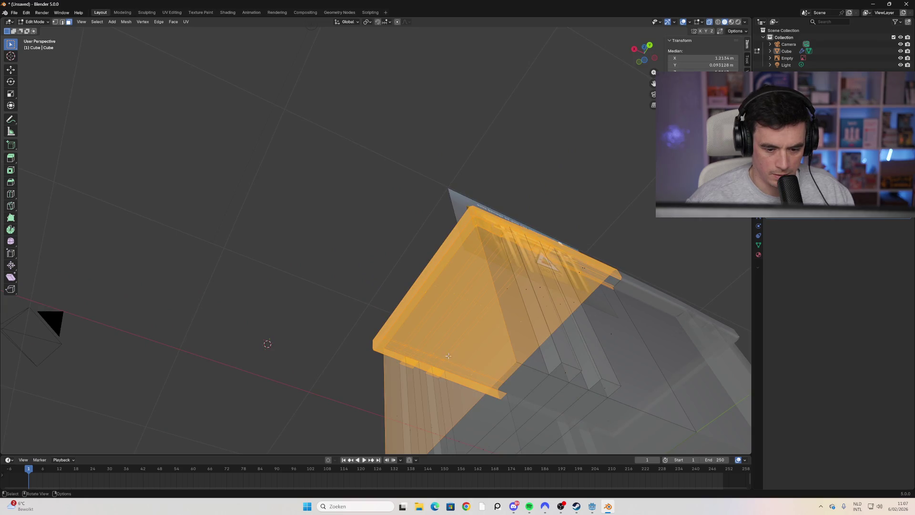
key(ctrl+z)
mouse_move(448, 356)
middle_down()
mouse_move(522, 370)
mouse_move(494, 372)
mouse_move(408, 416)
middle_up()
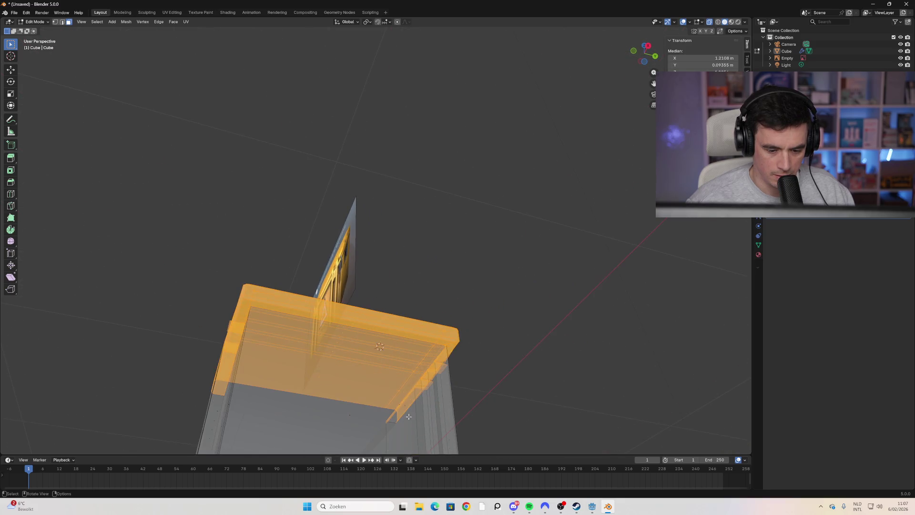
shift+click(401, 404)
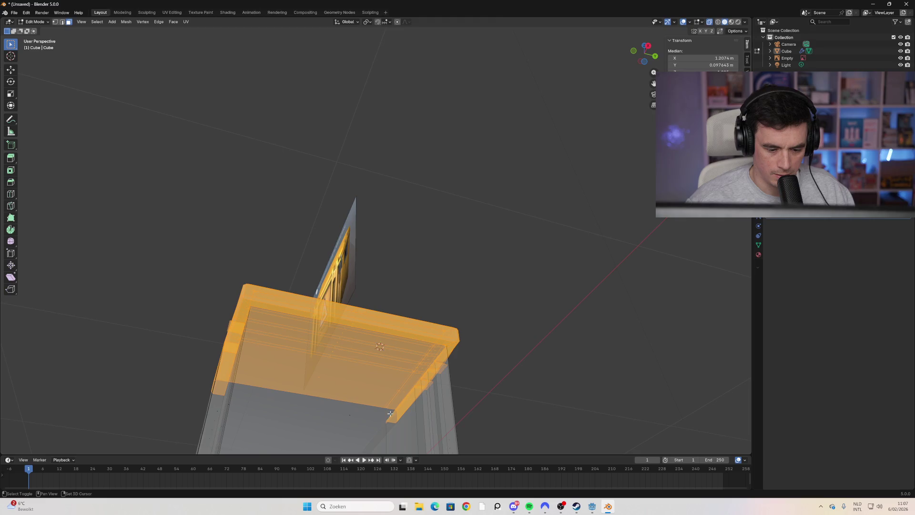
shift+click(346, 416)
Step: Check the lid selection, leaving out the lower face under the overhang
mouse_move(362, 412)
middle_down()
mouse_move(298, 431)
mouse_move(294, 422)
middle_up()
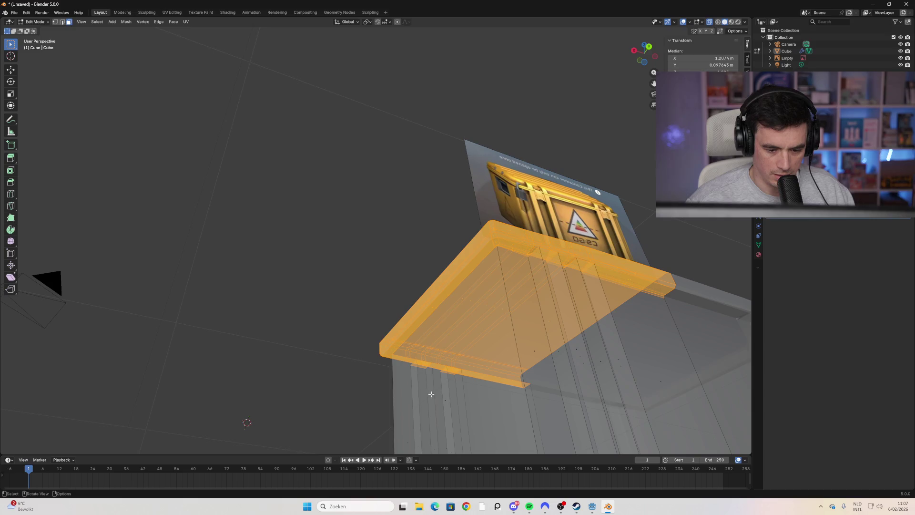
middle_drag(408, 365, 383, 382)
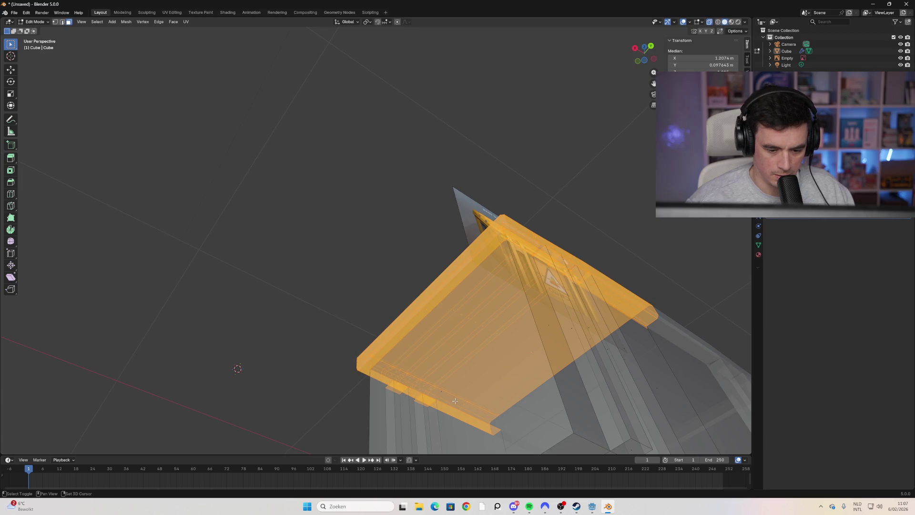
shift+click(442, 390)
shift+click(451, 382)
middle_drag(451, 383, 479, 395)
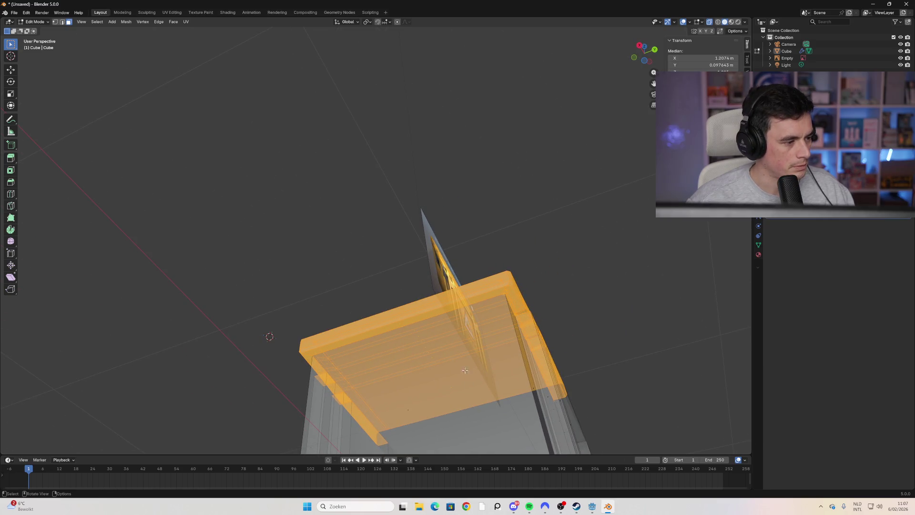
mouse_move(406, 321)
middle_down()
mouse_move(372, 331)
mouse_move(434, 389)
mouse_move(320, 339)
mouse_move(352, 329)
mouse_move(353, 307)
mouse_move(271, 301)
middle_up()
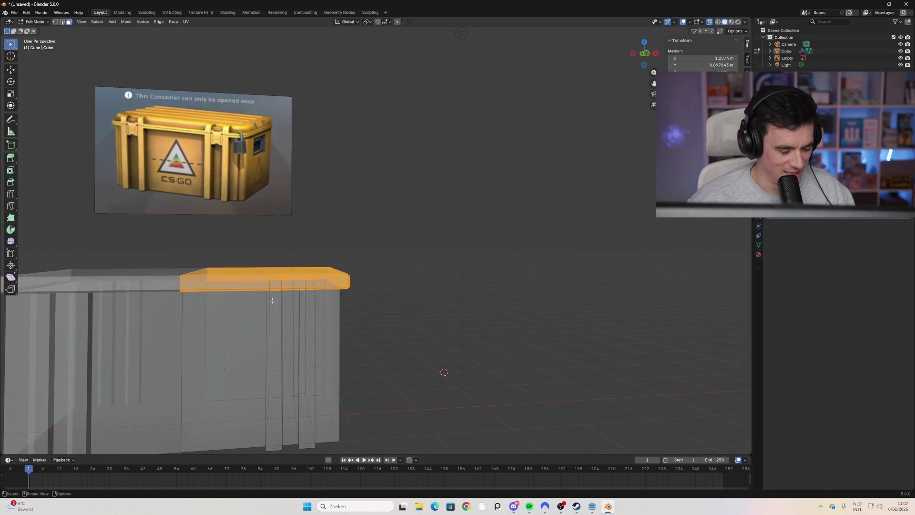
Step: Duplicate the lid faces in place, then lift the copy straight up along Z in front view
key(g)
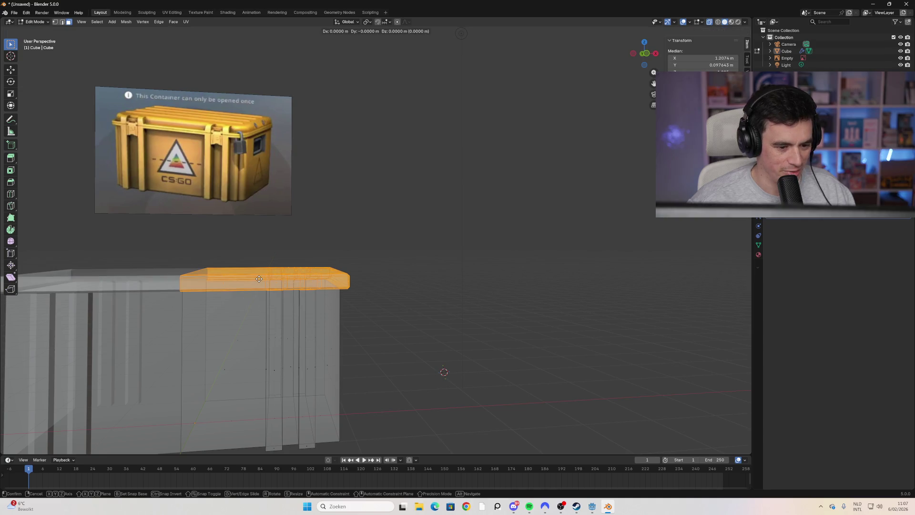
key(z)
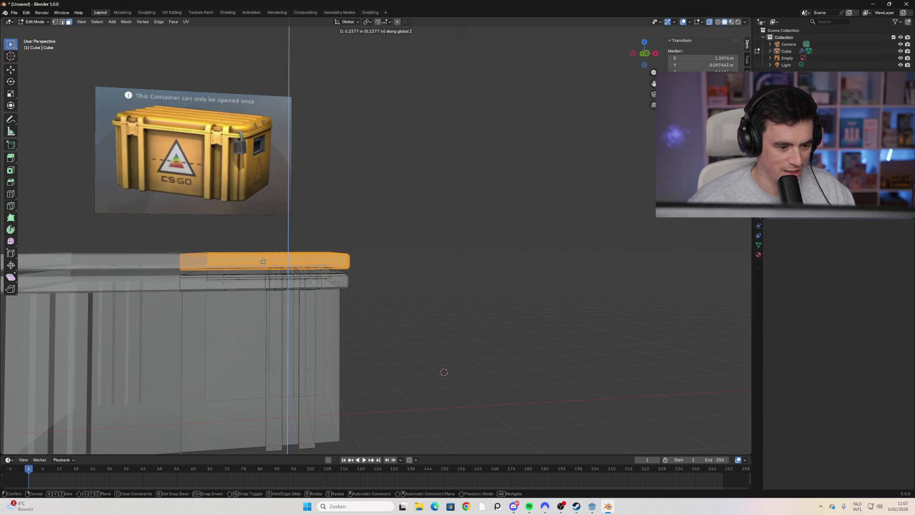
right_click(265, 268)
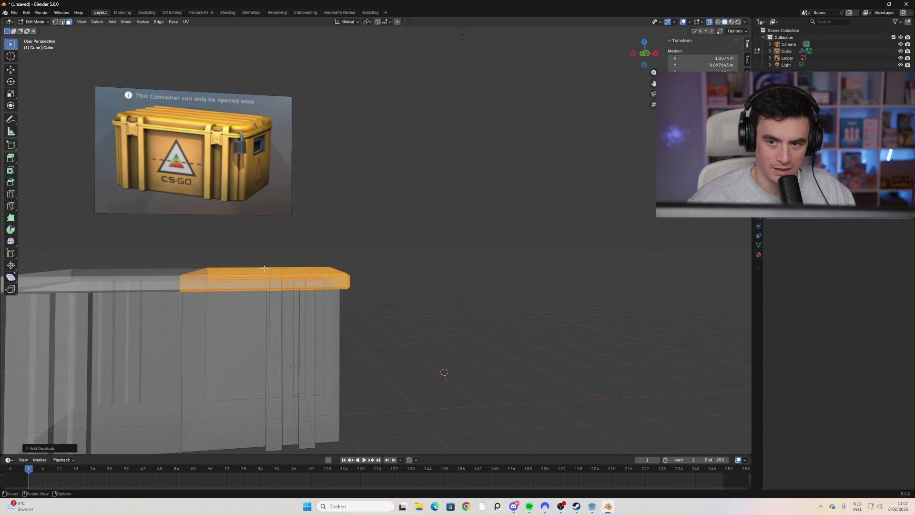
click(647, 55)
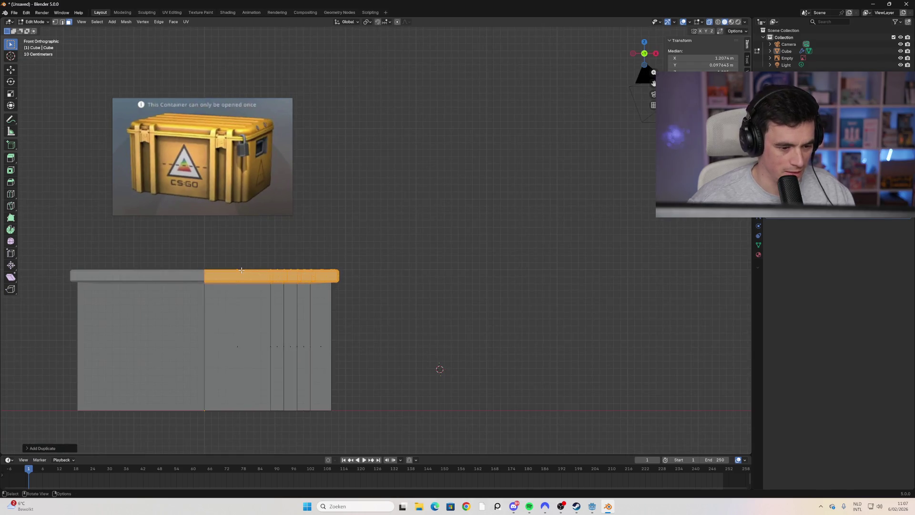
key(g)
key(z)
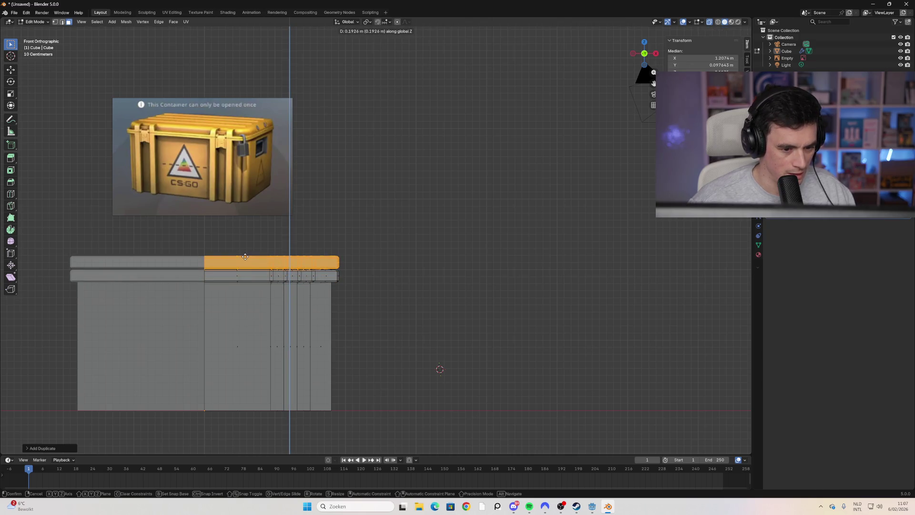
click(245, 257)
Step: Fine-tune the raised lid copy's height to about 0.08 m above the crate
scroll(159, 329, up, 6)
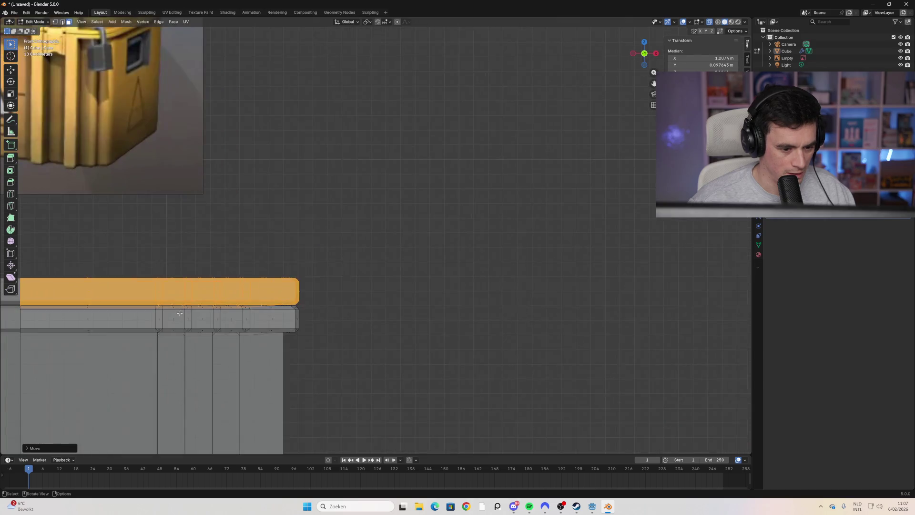
shift+middle_drag(261, 322, 451, 288)
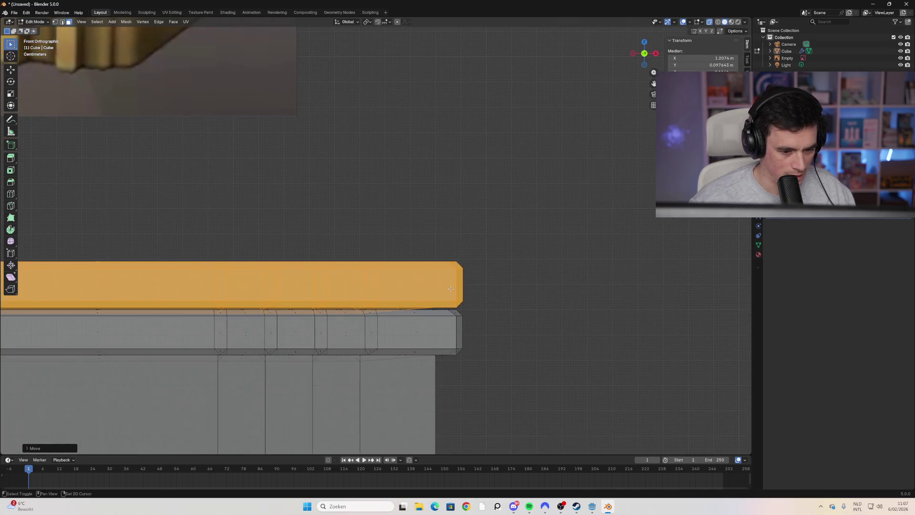
key(g)
key(z)
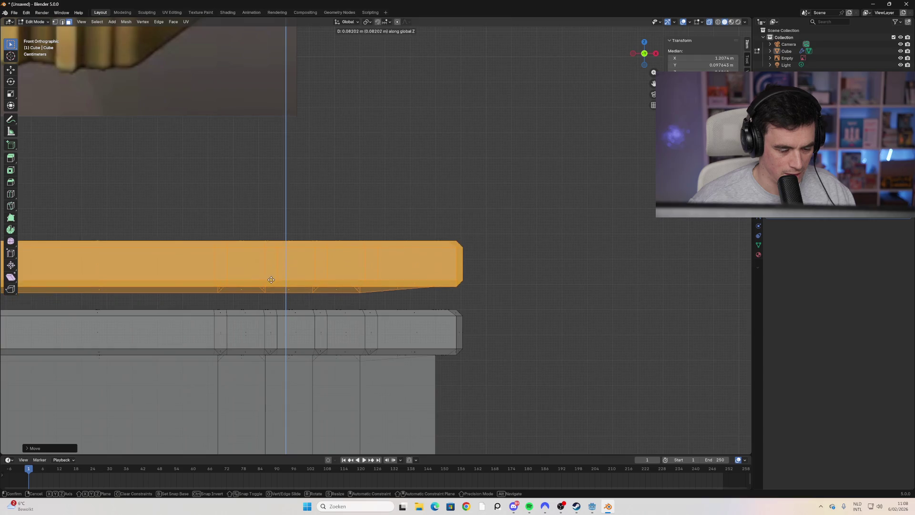
click(279, 82)
middle_drag(307, 204, 577, 211)
Step: Deselect the lid and try wireframe and material preview before returning to see-through solid
click(577, 210)
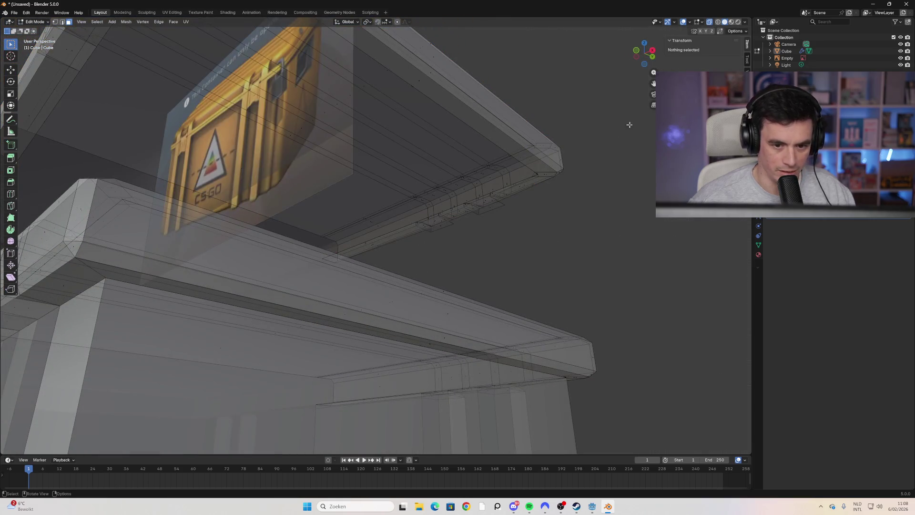
click(719, 23)
click(738, 22)
click(726, 23)
Step: View both lids in see-through solid shading and open the Viewport Shading options
mouse_move(620, 143)
middle_down()
mouse_move(548, 157)
mouse_move(582, 167)
mouse_move(653, 81)
middle_up()
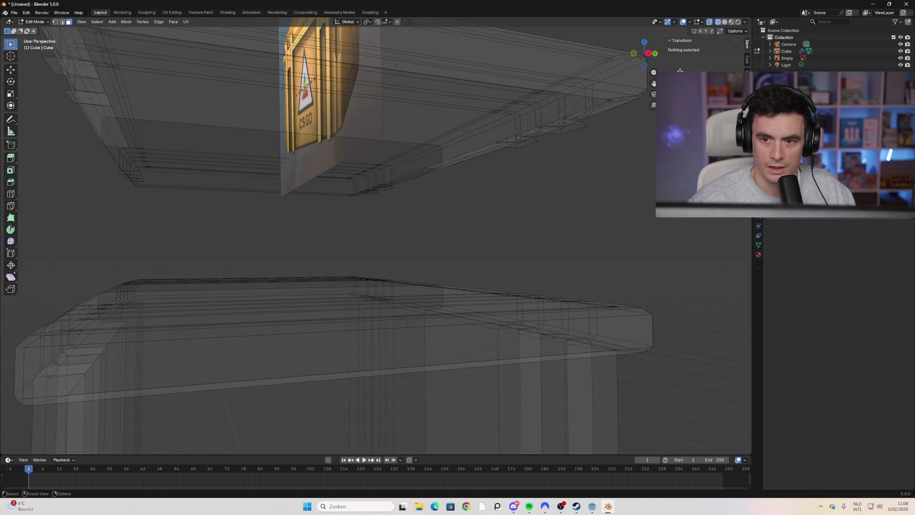
click(725, 23)
mouse_move(542, 168)
middle_down()
mouse_move(462, 233)
mouse_move(472, 228)
mouse_move(456, 251)
mouse_move(473, 216)
mouse_move(448, 196)
mouse_move(591, 118)
middle_up()
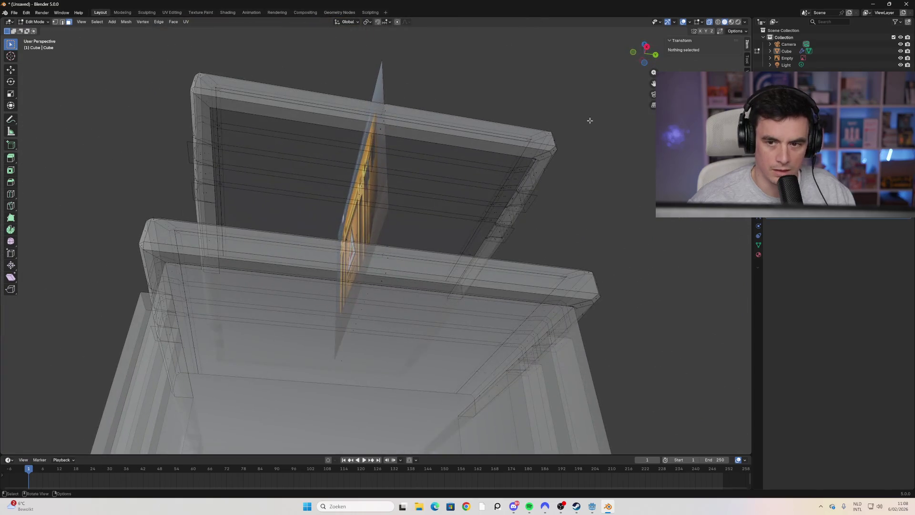
click(745, 22)
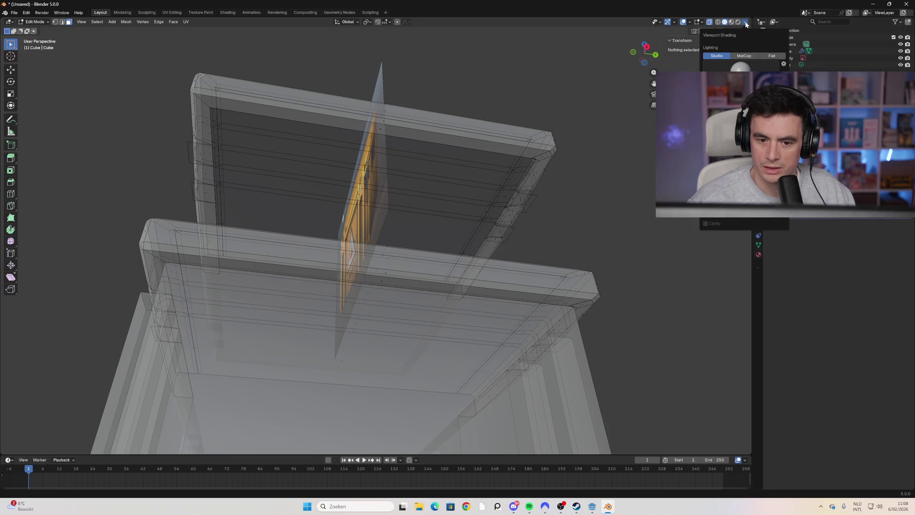
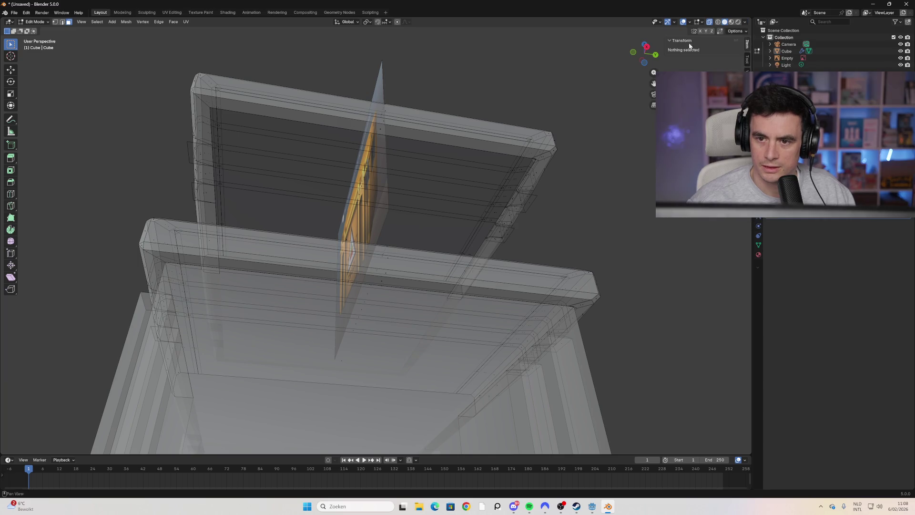
Step: Switch the viewport from X-ray to solid shading and orbit to a front-right view
click(689, 23)
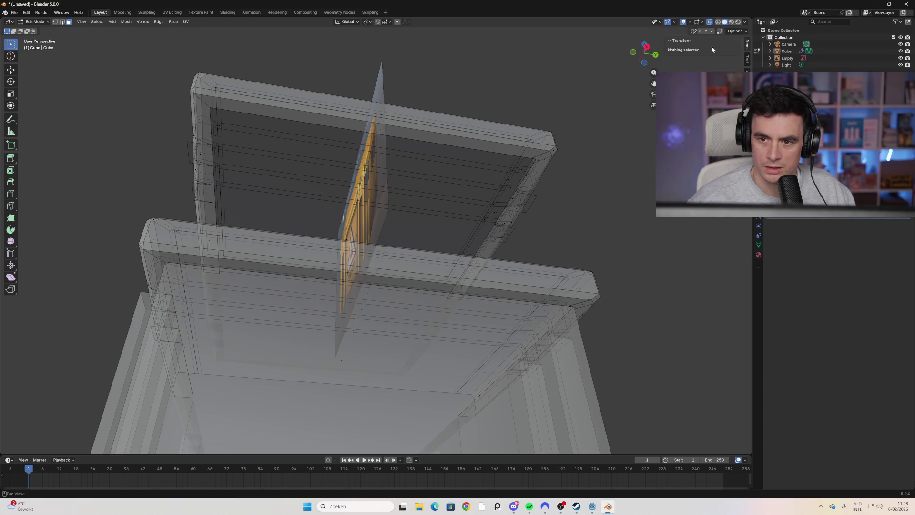
click(732, 23)
mouse_move(572, 181)
middle_down()
mouse_move(542, 225)
mouse_move(396, 224)
mouse_move(409, 316)
mouse_move(267, 223)
mouse_move(268, 188)
middle_up()
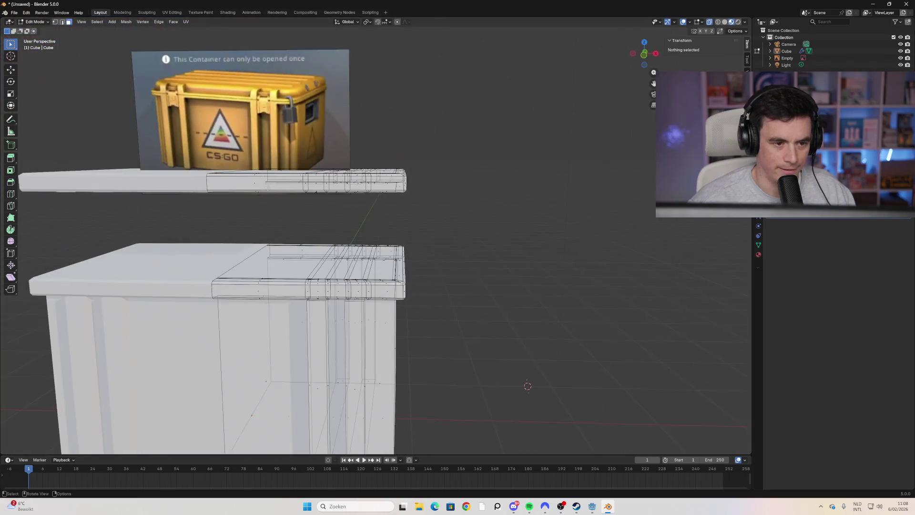
Step: In Object Mode, lift the reference image higher above the case and select the case
key(Tab)
drag(185, 93, 249, 61)
mouse_move(249, 61)
middle_down()
mouse_move(332, 210)
mouse_move(274, 180)
mouse_move(273, 227)
mouse_move(324, 241)
mouse_move(230, 145)
middle_up()
drag(193, 80, 169, 102)
mouse_move(223, 184)
middle_down()
mouse_move(220, 218)
mouse_move(274, 206)
mouse_move(277, 244)
mouse_move(218, 195)
mouse_move(286, 253)
mouse_move(268, 263)
mouse_move(336, 265)
mouse_move(278, 187)
middle_up()
scroll(218, 195, up, 5)
scroll(218, 200, down, 4)
Step: Enter Edit Mode and orbit beneath the lid to inspect its red underside
key(Tab)
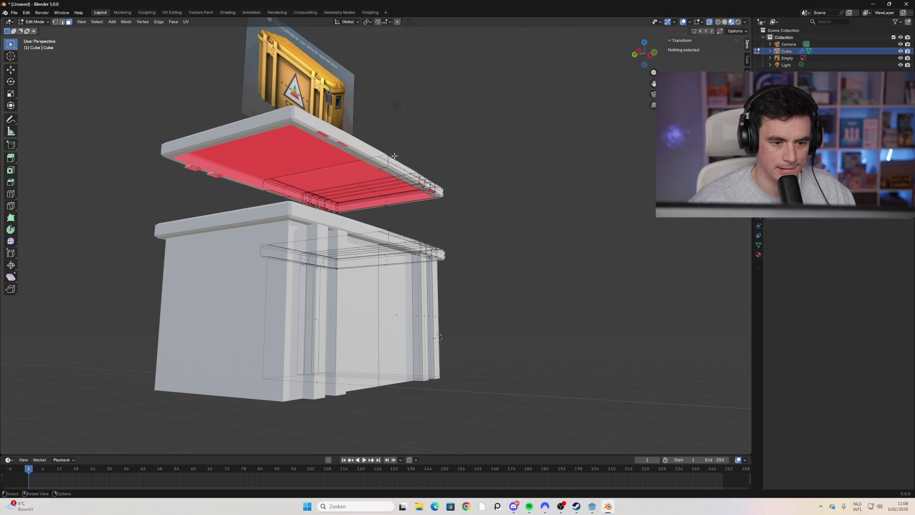
scroll(443, 221, up, 5)
mouse_move(441, 213)
middle_down()
mouse_move(299, 206)
mouse_move(231, 159)
mouse_move(161, 158)
middle_up()
scroll(226, 163, up, 2)
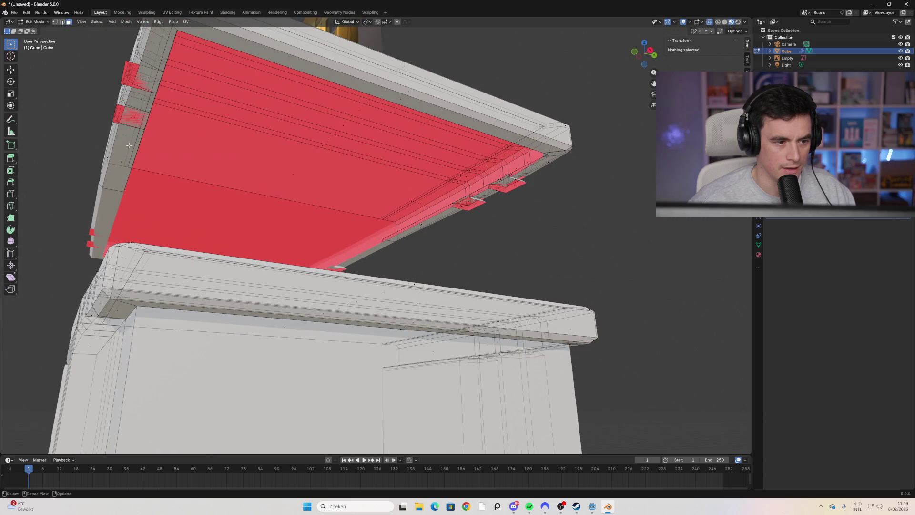
scroll(374, 141, up, 4)
mouse_move(402, 178)
middle_down()
mouse_move(373, 225)
mouse_move(362, 211)
middle_up()
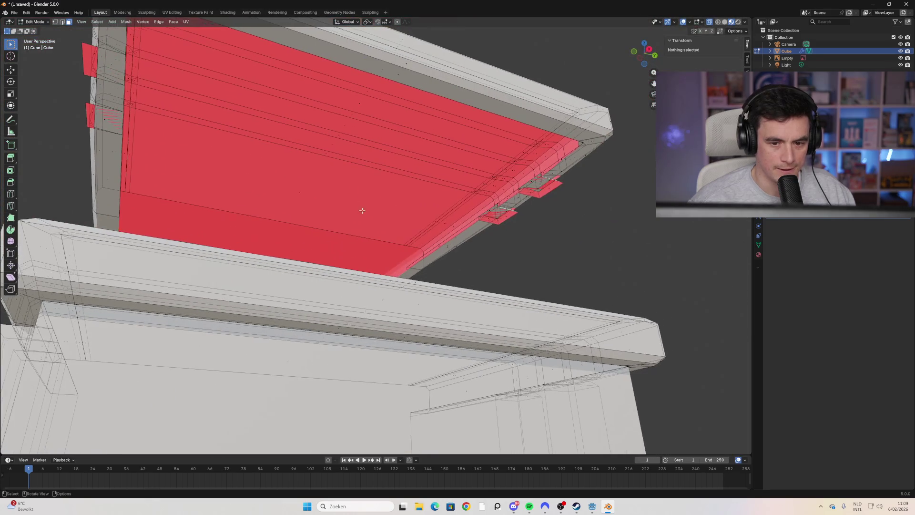
mouse_move(629, 205)
mouse_down()
mouse_move(405, 111)
mouse_move(472, 112)
mouse_up()
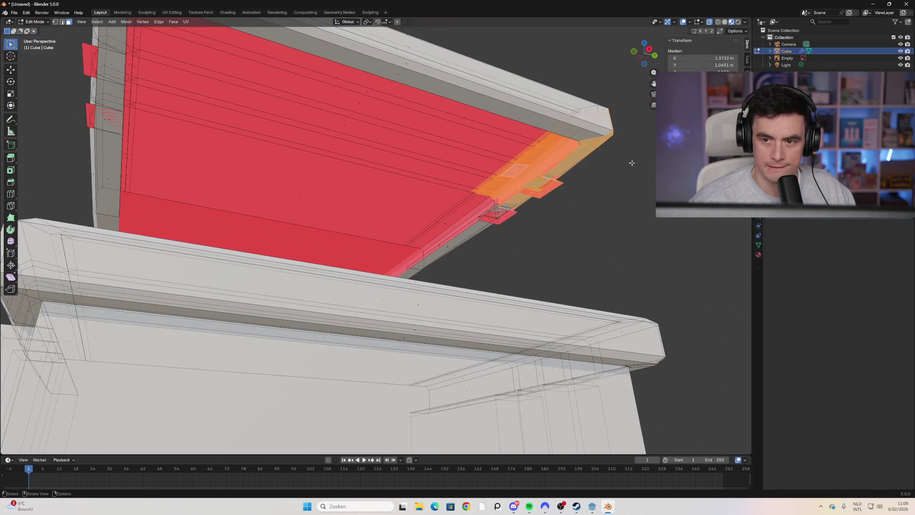
key(ctrl+z)
Step: Turn see-through shading back on and orbit to a near-front view of the crate
click(724, 22)
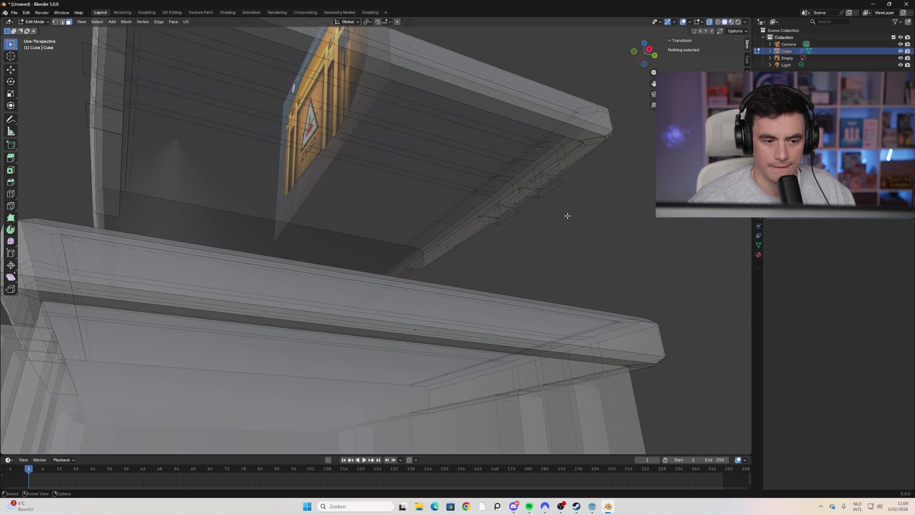
mouse_move(567, 216)
middle_down()
mouse_move(281, 199)
mouse_move(305, 229)
middle_up()
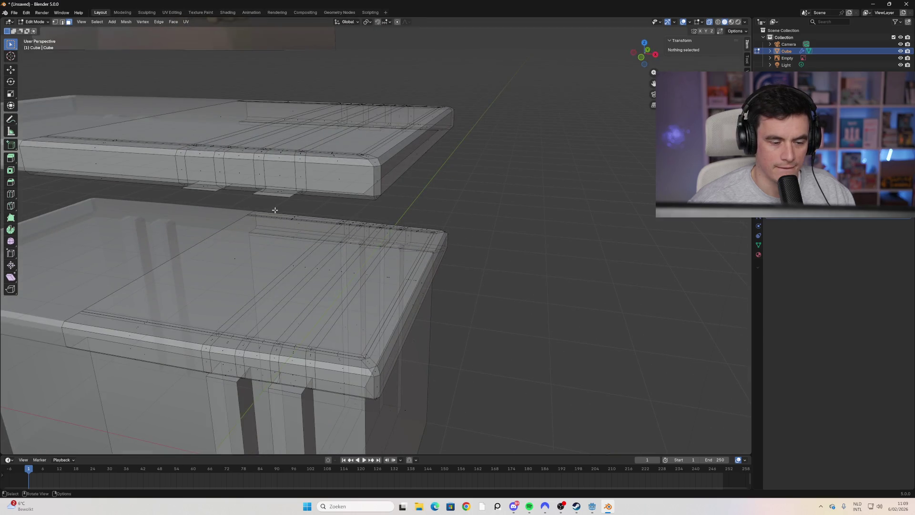
scroll(275, 211, down, 6)
middle_drag(275, 294, 142, 147)
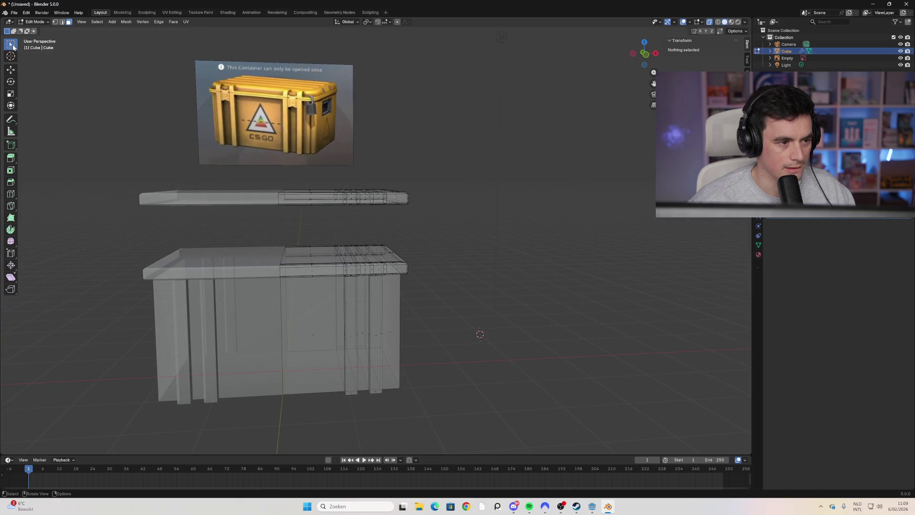
Step: Select the lid faces and move them down along Z toward the base
key(Tab)
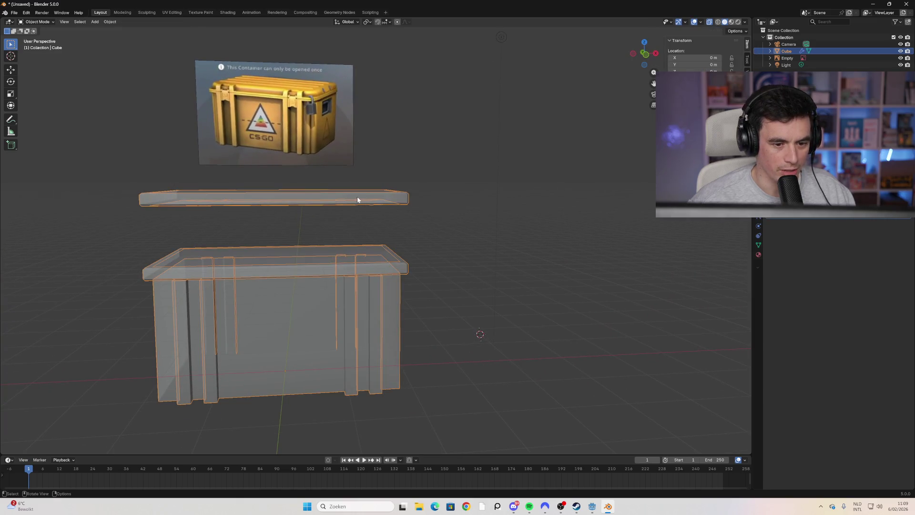
key(Tab)
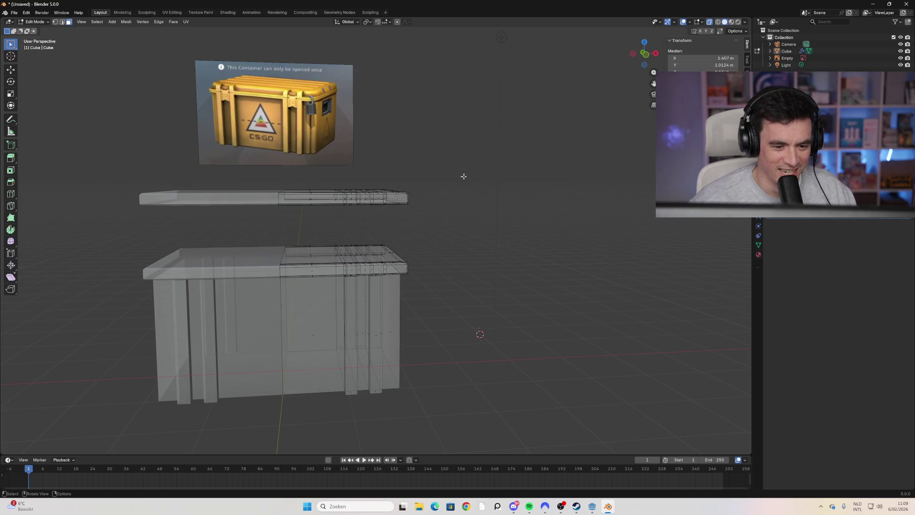
drag(464, 176, 284, 228)
middle_drag(332, 237, 328, 219)
key(g)
key(z)
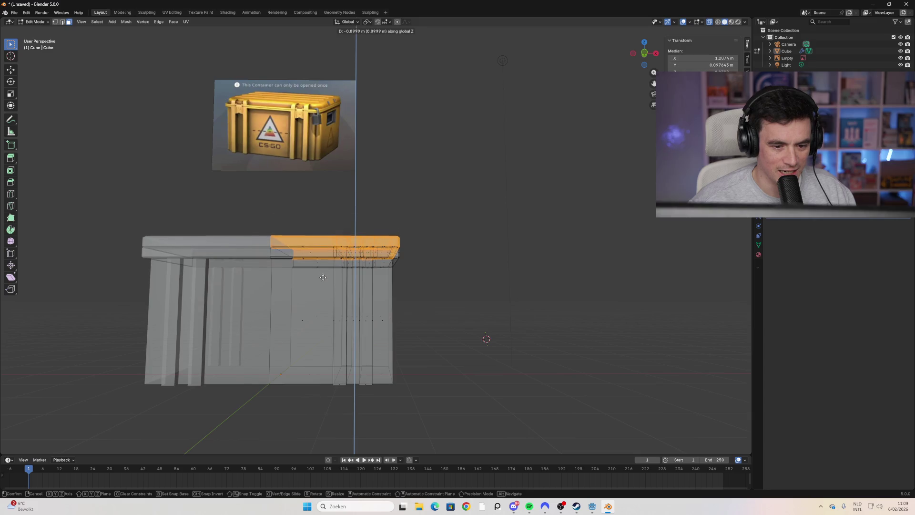
click(328, 280)
Step: In front orthographic view, refine the lid's Z position so it sits flush on the base
click(646, 53)
scroll(386, 266, up, 6)
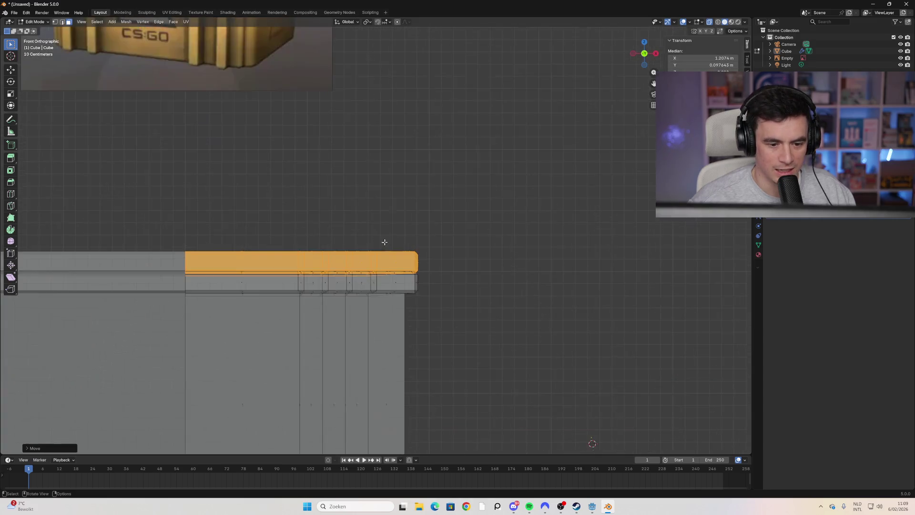
shift+middle_drag(396, 310, 395, 298)
key(g)
key(z)
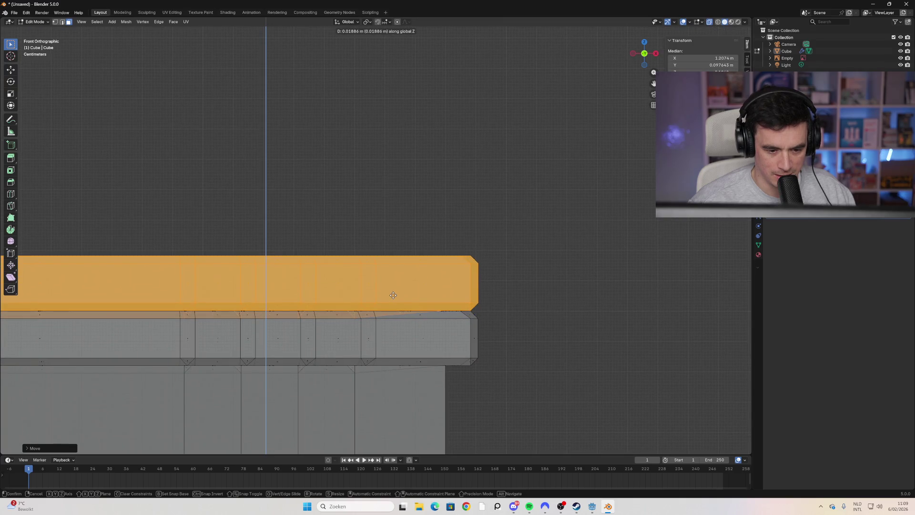
click(459, 296)
scroll(507, 302, down, 5)
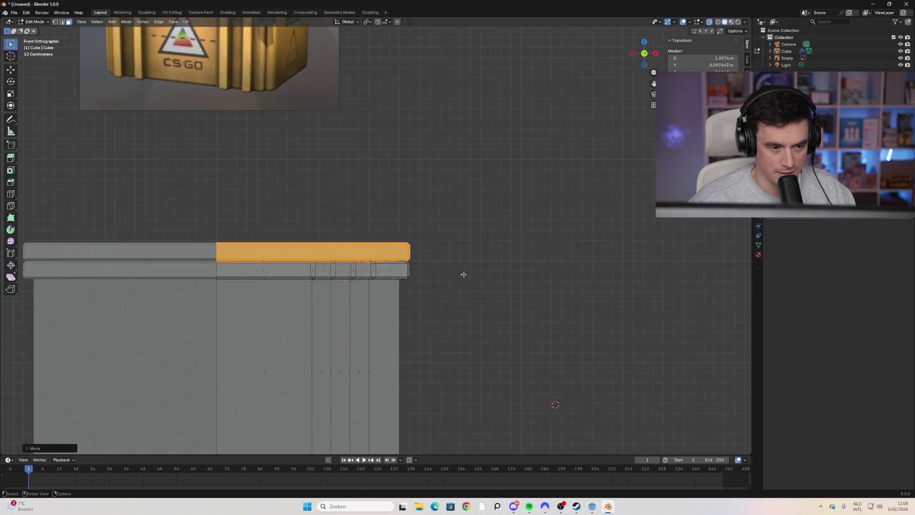
key(Tab)
mouse_move(462, 273)
middle_down()
mouse_move(430, 285)
mouse_move(436, 275)
mouse_move(353, 286)
mouse_move(390, 282)
mouse_move(349, 275)
mouse_move(367, 288)
middle_up()
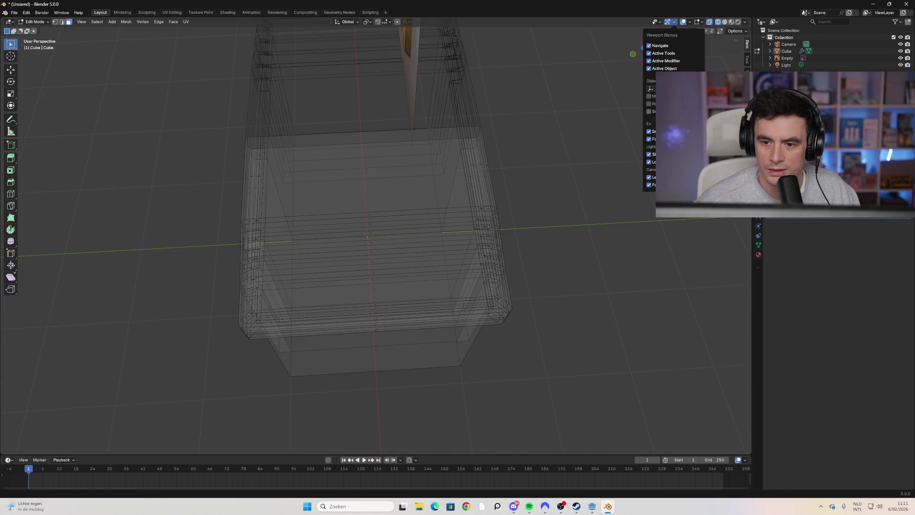
Step: Show mesh statistics in the viewport overlay
click(661, 23)
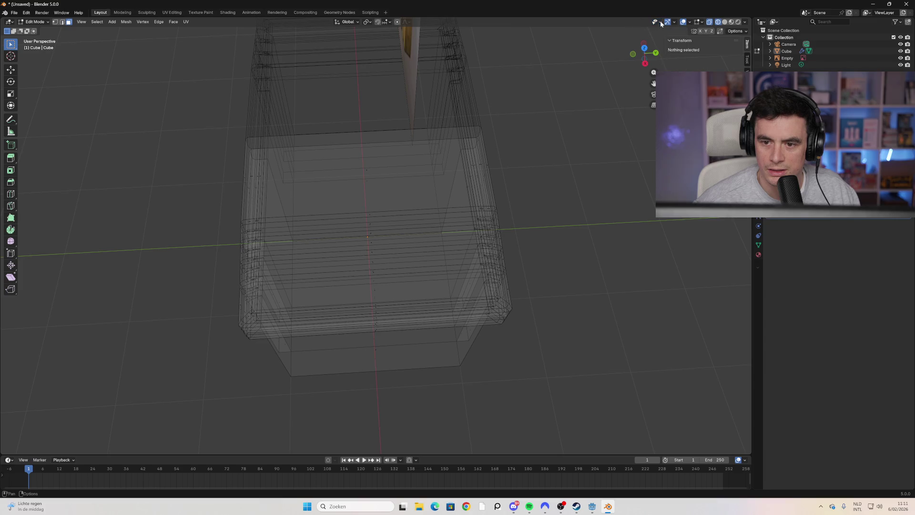
click(675, 24)
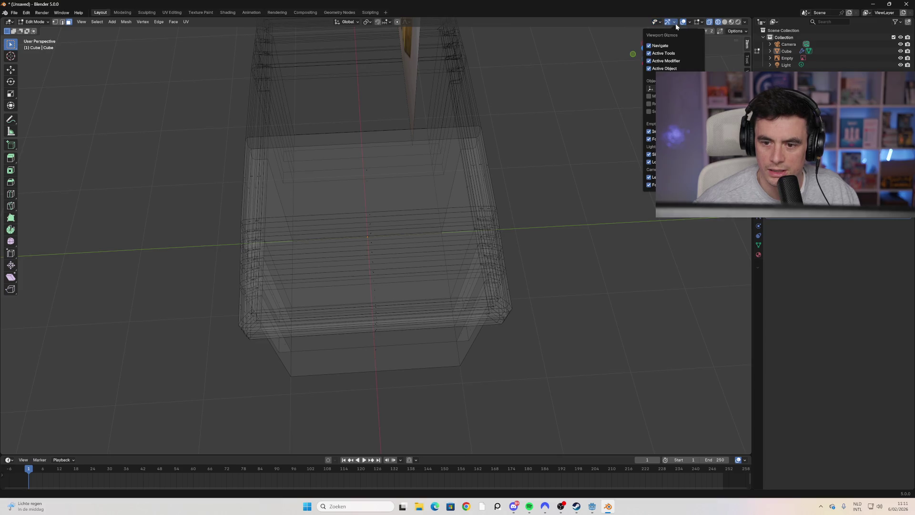
mouse_move(691, 25)
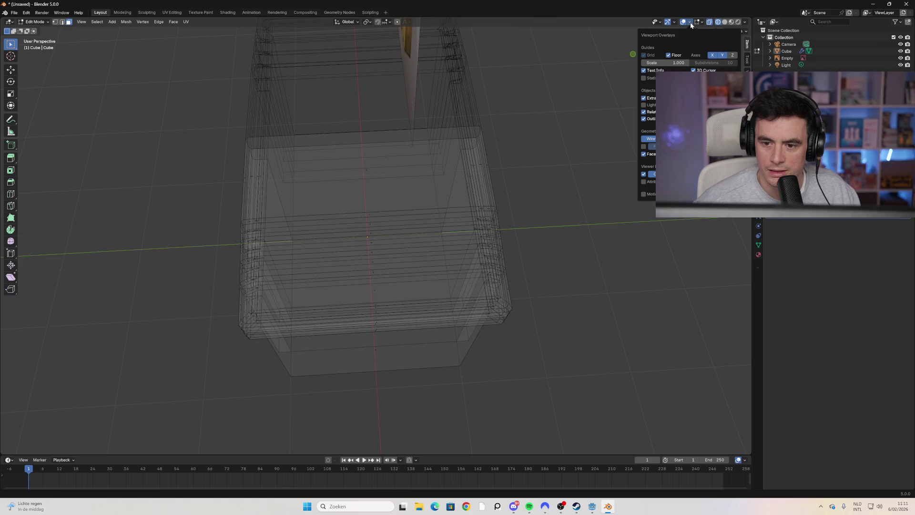
click(646, 78)
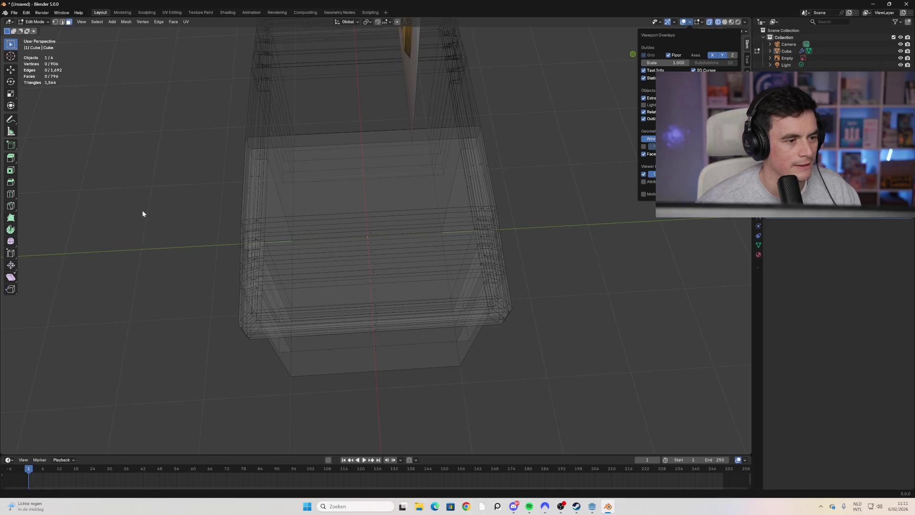
mouse_move(190, 250)
middle_down()
mouse_move(267, 211)
mouse_move(217, 210)
mouse_move(313, 227)
mouse_move(319, 265)
middle_up()
Step: Preview a loop cut on the case, then cancel it
key(ctrl+r)
scroll(381, 249, up, 3)
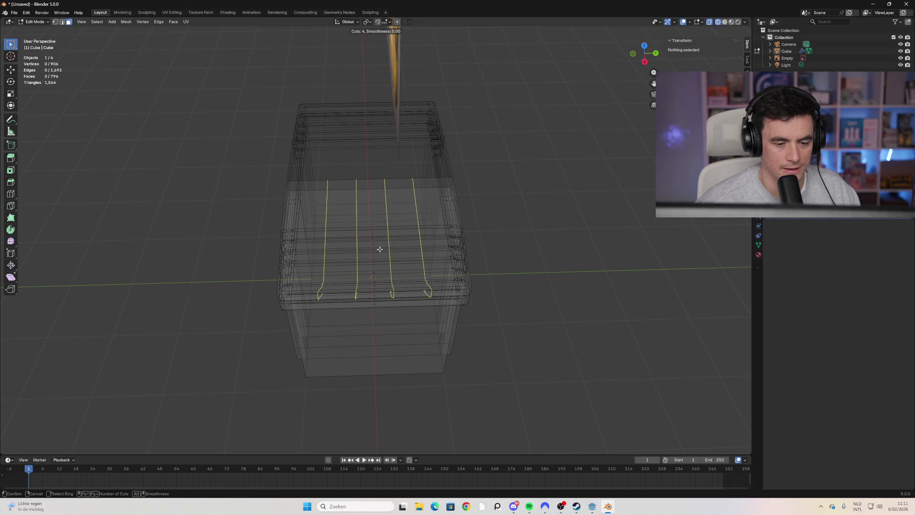
scroll(387, 250, down, 2)
mouse_move(248, 253)
middle_down()
mouse_move(285, 202)
mouse_move(227, 249)
middle_up()
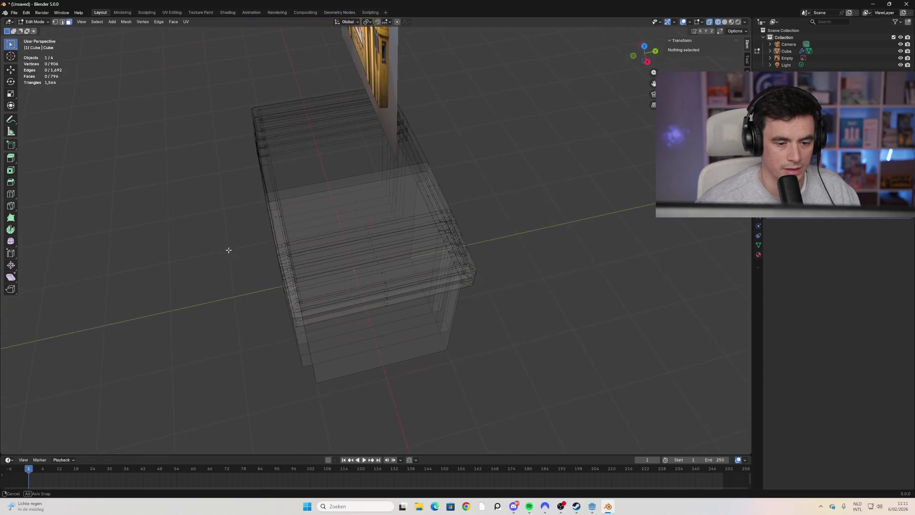
scroll(356, 269, up, 5)
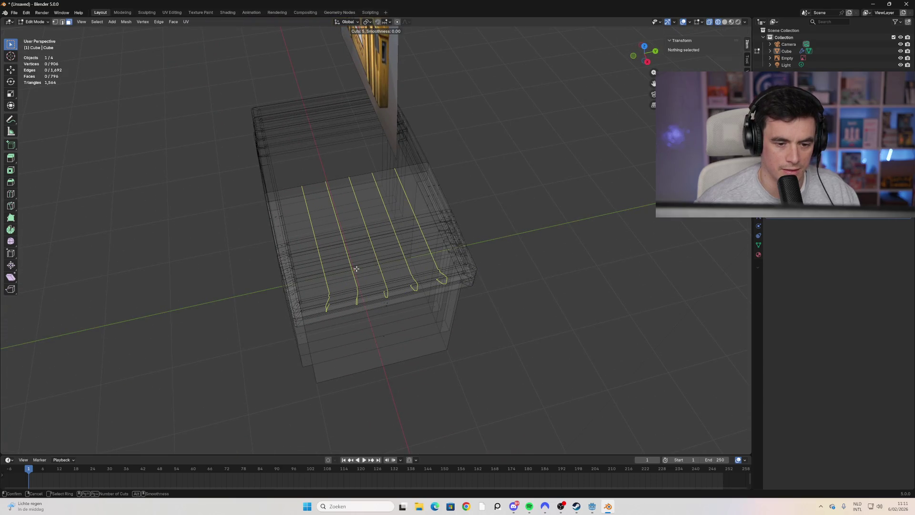
scroll(355, 269, up, 1)
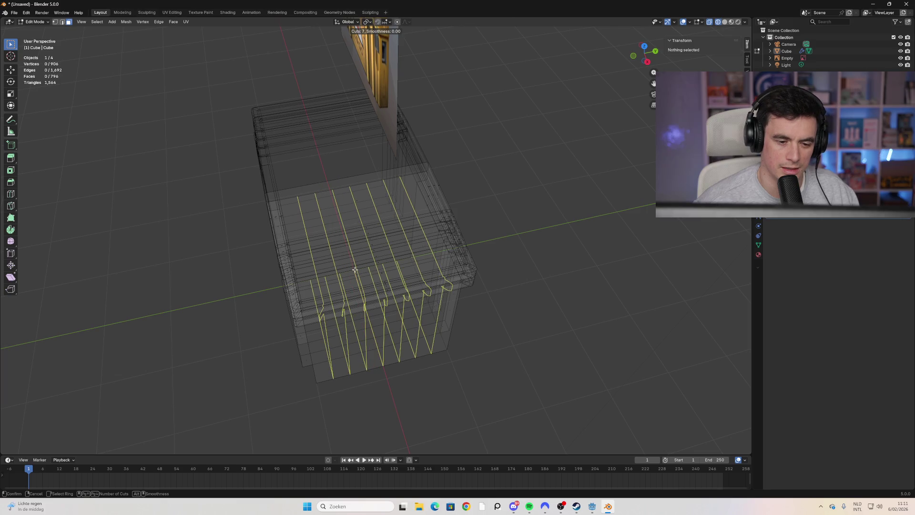
scroll(355, 269, up, 1)
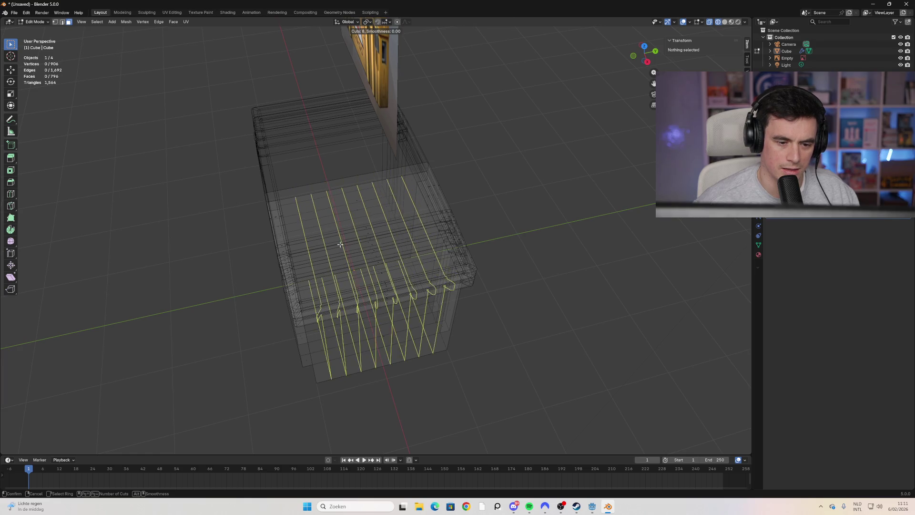
key(Escape)
mouse_move(496, 224)
middle_down()
mouse_move(553, 202)
mouse_move(362, 231)
middle_up()
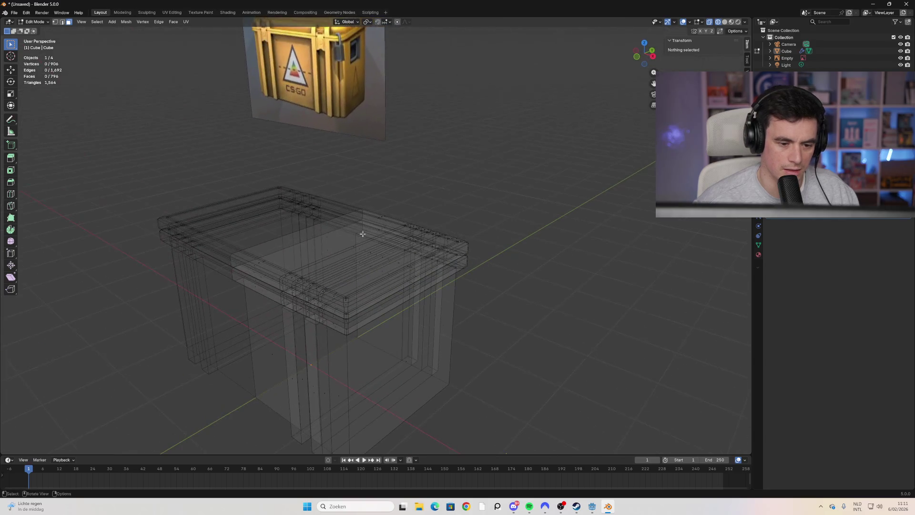
Step: Loop-cut six evenly spaced, centred edge loops across the lid top
key(ctrl+r)
scroll(334, 248, up, 2)
scroll(335, 249, up, 1)
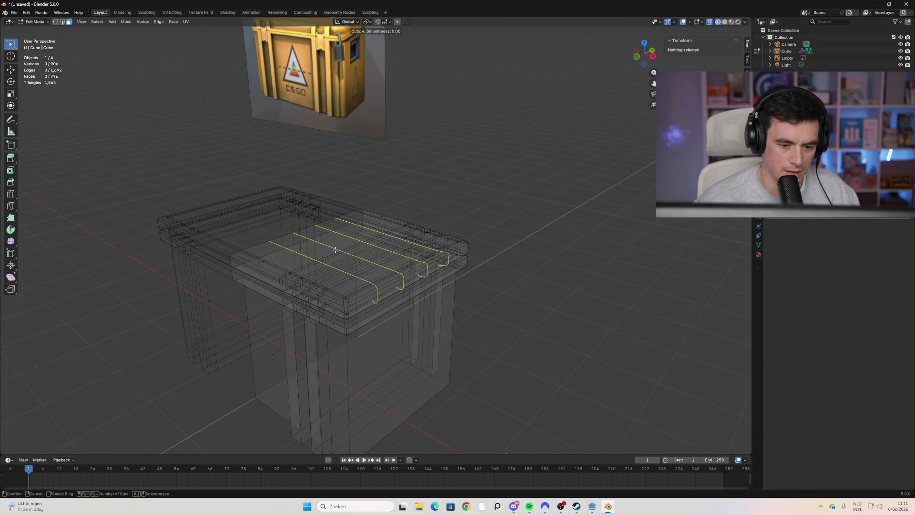
scroll(335, 250, up, 1)
scroll(335, 249, up, 1)
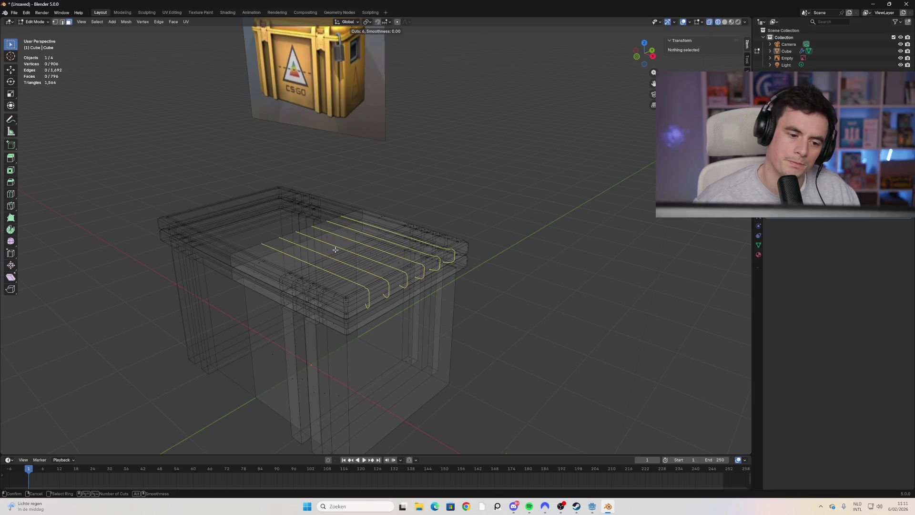
click(335, 249)
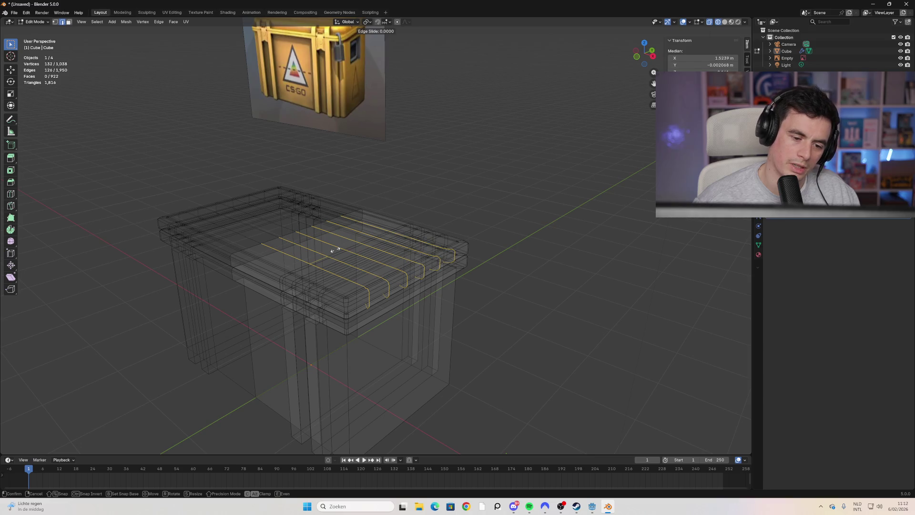
click(361, 284)
click(362, 284)
mouse_move(441, 281)
middle_down()
mouse_move(434, 289)
mouse_move(368, 272)
mouse_move(408, 261)
mouse_move(361, 280)
middle_up()
Step: Undo the six loop cuts and orbit toward the lid's inner surface
key(ctrl+z)
key(ctrl+z)
middle_drag(435, 243, 427, 257)
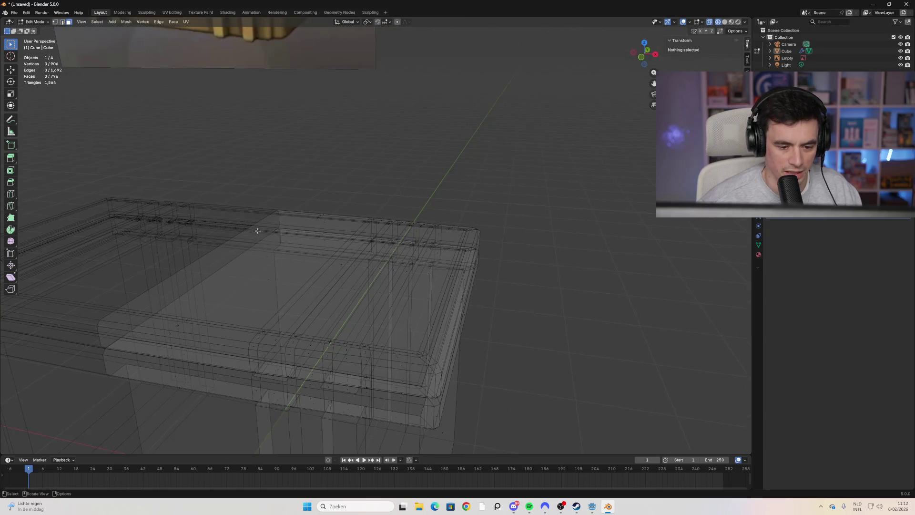
mouse_move(410, 324)
middle_down()
mouse_move(459, 310)
mouse_move(445, 331)
middle_up()
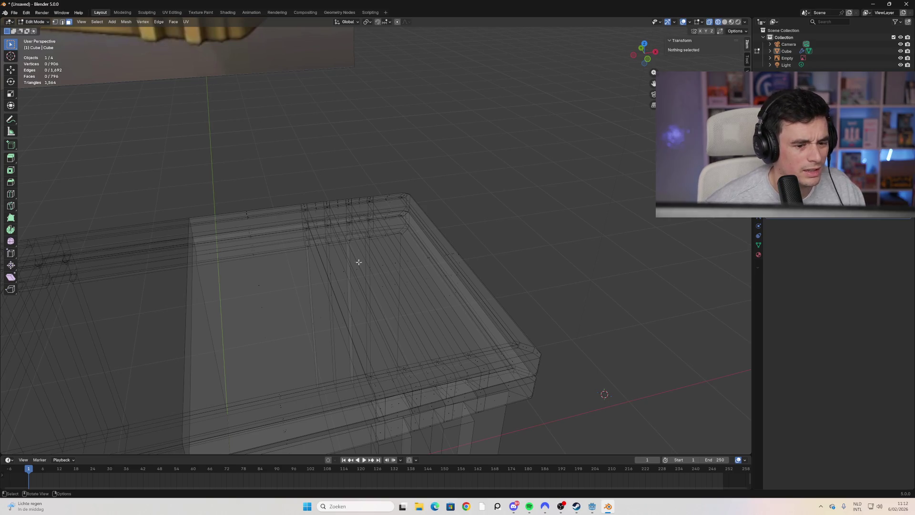
middle_drag(358, 262, 351, 282)
Step: Dissolve the thin strip and its neighbouring large lid face into one face
shift+click(312, 275)
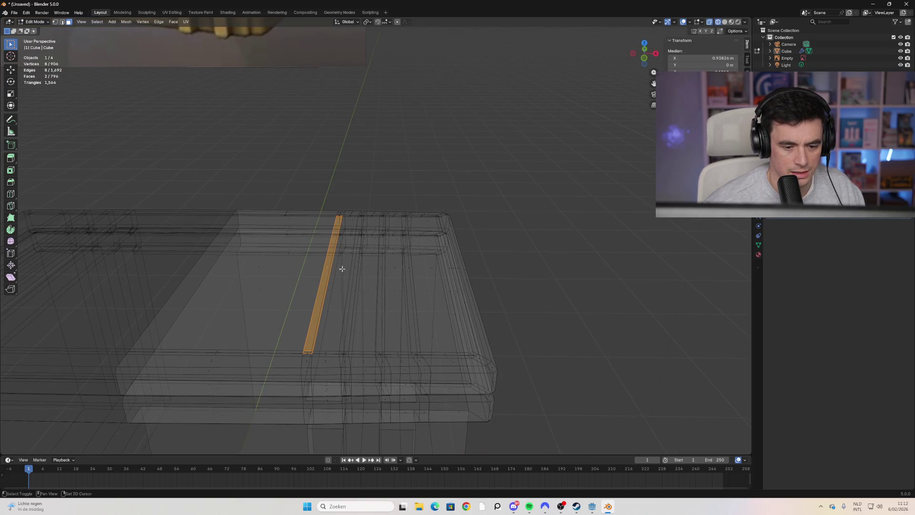
shift+click(270, 282)
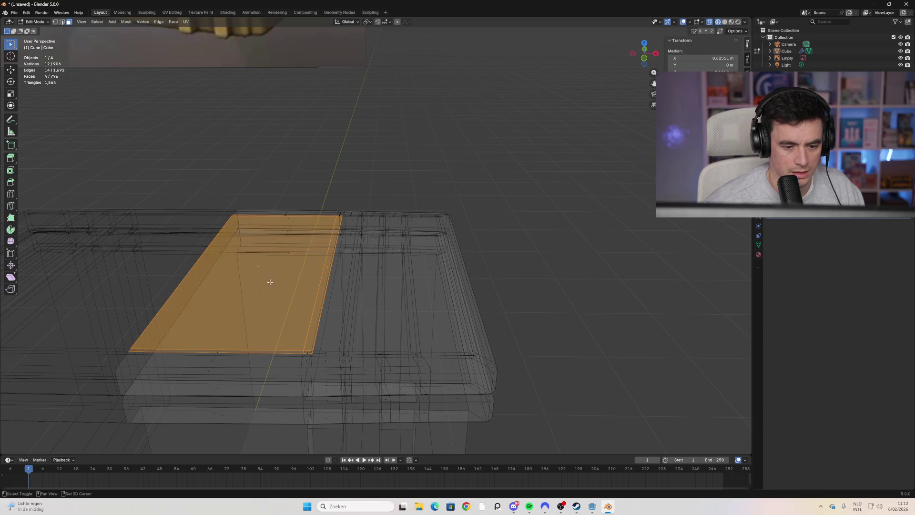
mouse_move(327, 266)
middle_down()
mouse_move(214, 288)
mouse_move(311, 284)
mouse_move(316, 304)
mouse_move(278, 248)
mouse_move(306, 267)
mouse_move(288, 274)
mouse_move(358, 282)
mouse_move(200, 318)
mouse_move(287, 314)
mouse_move(266, 292)
mouse_move(278, 263)
middle_up()
key(ctrl+z)
key(ctrl+z)
scroll(286, 312, up, 2)
scroll(265, 291, down, 3)
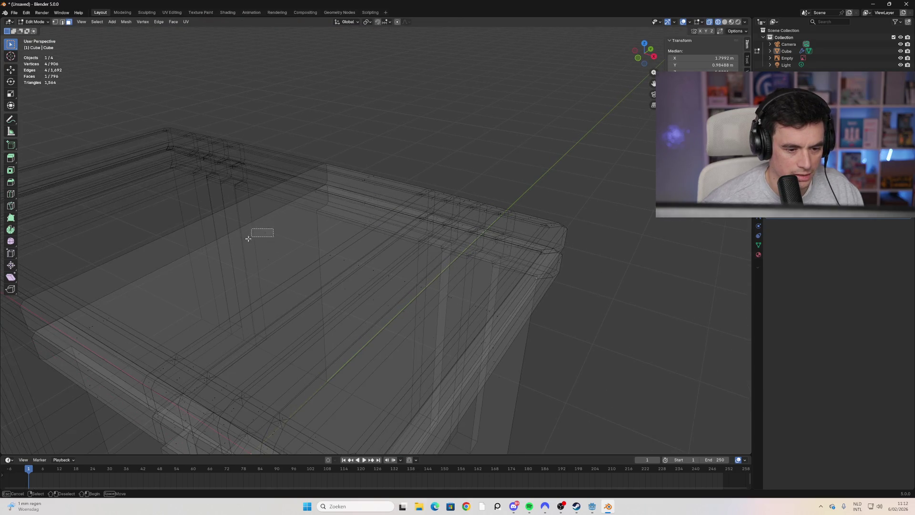
shift+click(265, 246)
key(ctrl+x)
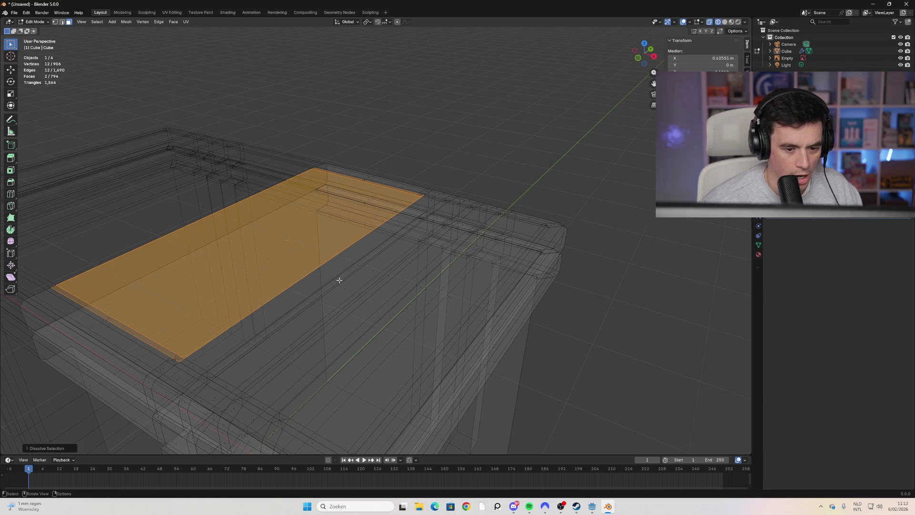
Step: Dissolve the remaining seven strip faces along the lid into one face
mouse_move(340, 280)
middle_down()
mouse_move(375, 283)
mouse_move(319, 272)
middle_up()
shift+click(326, 273)
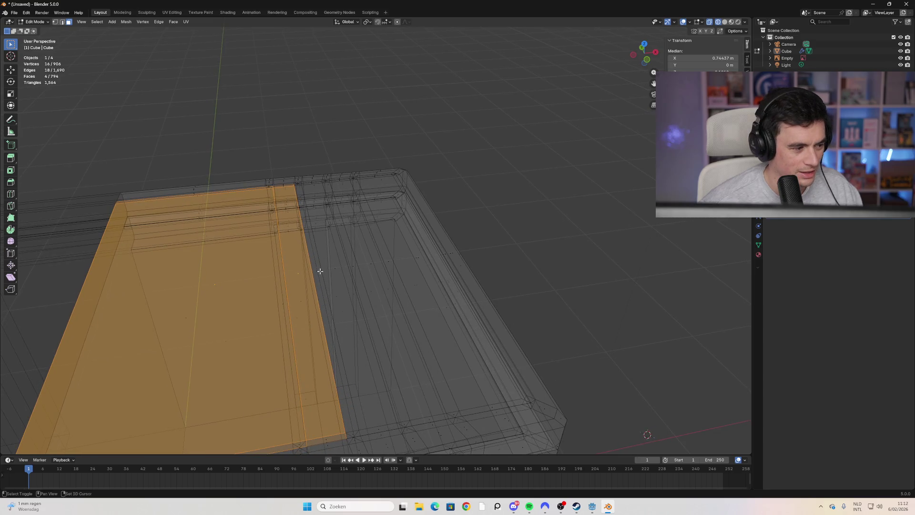
shift+click(322, 274)
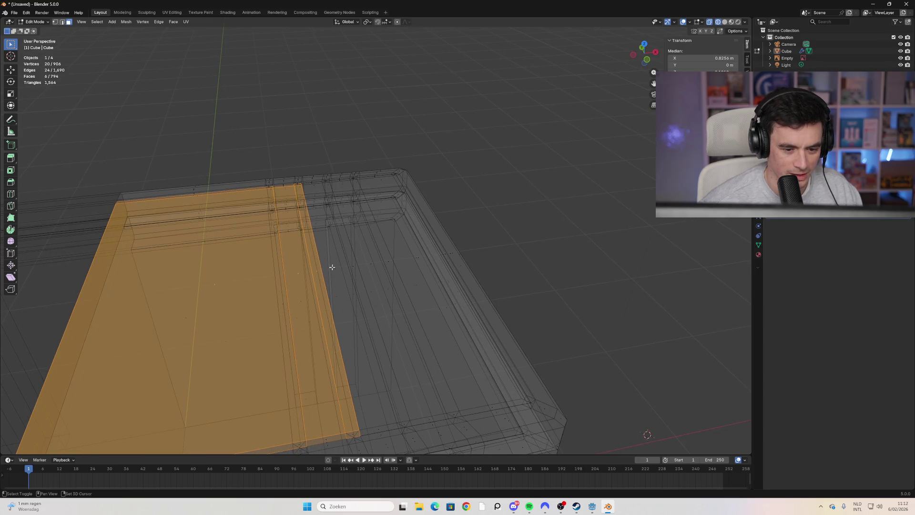
shift+click(341, 269)
shift+click(359, 271)
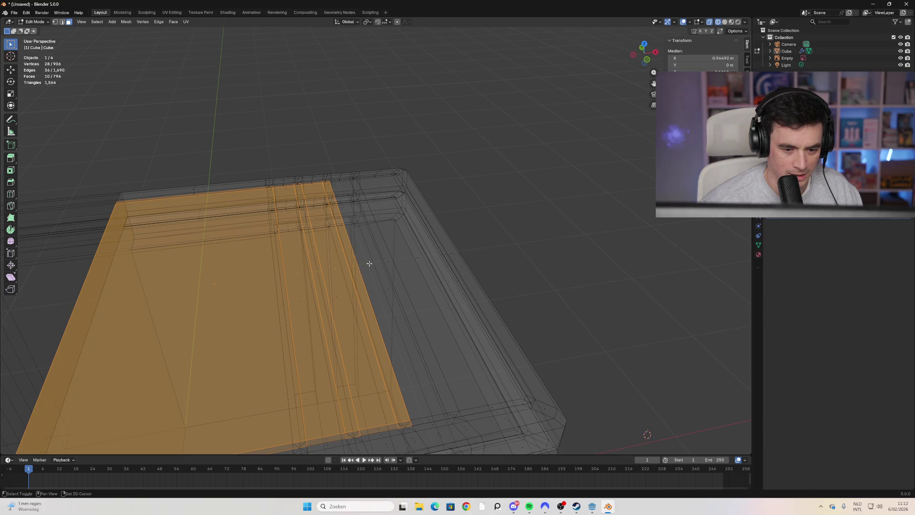
shift+click(376, 264)
shift+click(390, 260)
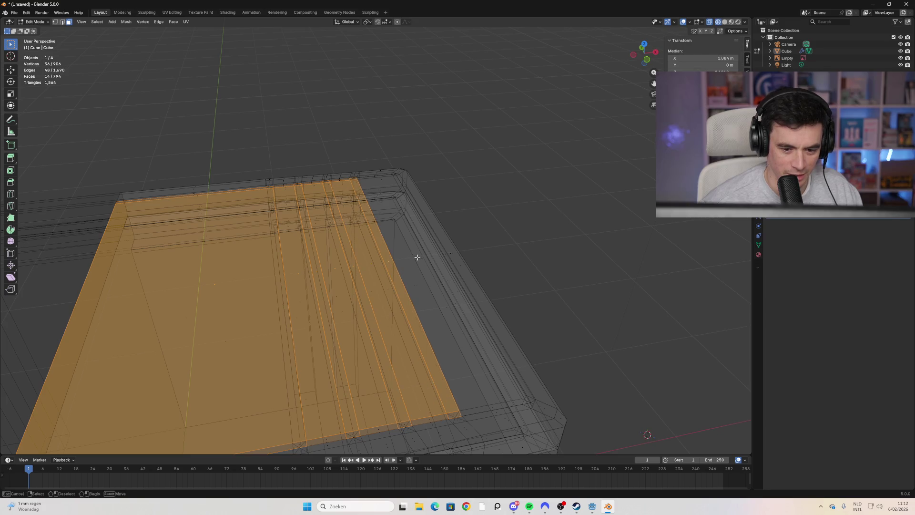
shift+click(417, 257)
mouse_move(427, 266)
middle_down()
mouse_move(429, 278)
mouse_move(433, 265)
mouse_move(405, 256)
mouse_move(384, 233)
mouse_move(407, 210)
mouse_move(454, 281)
mouse_move(443, 265)
mouse_move(429, 260)
mouse_move(423, 272)
mouse_move(388, 251)
mouse_move(322, 259)
middle_up()
key(ctrl+x)
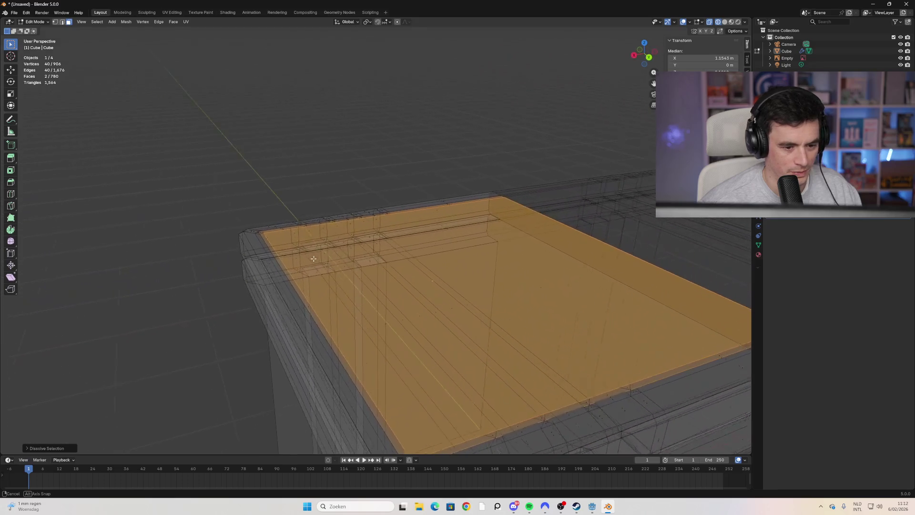
middle_drag(313, 258, 305, 259)
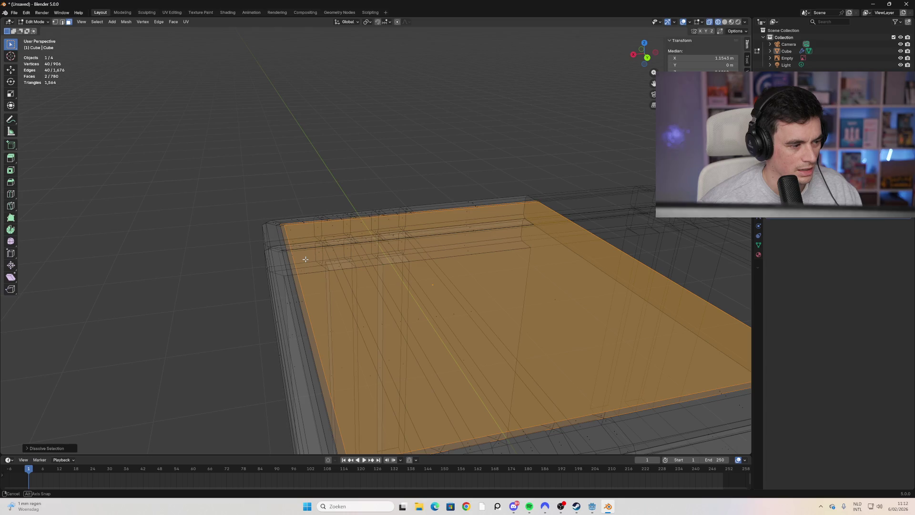
mouse_move(306, 259)
middle_down()
mouse_move(585, 289)
mouse_move(431, 286)
mouse_move(431, 262)
middle_up()
click(576, 290)
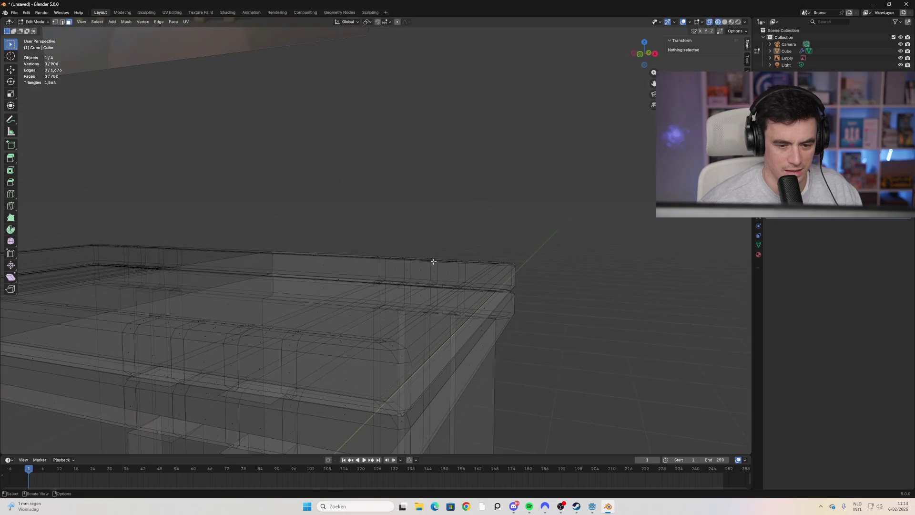
Step: Cycle through X-ray and solid shading, ending in Material Preview to inspect the lid corner
click(724, 22)
mouse_move(644, 114)
middle_down()
mouse_move(615, 123)
mouse_move(640, 108)
middle_up()
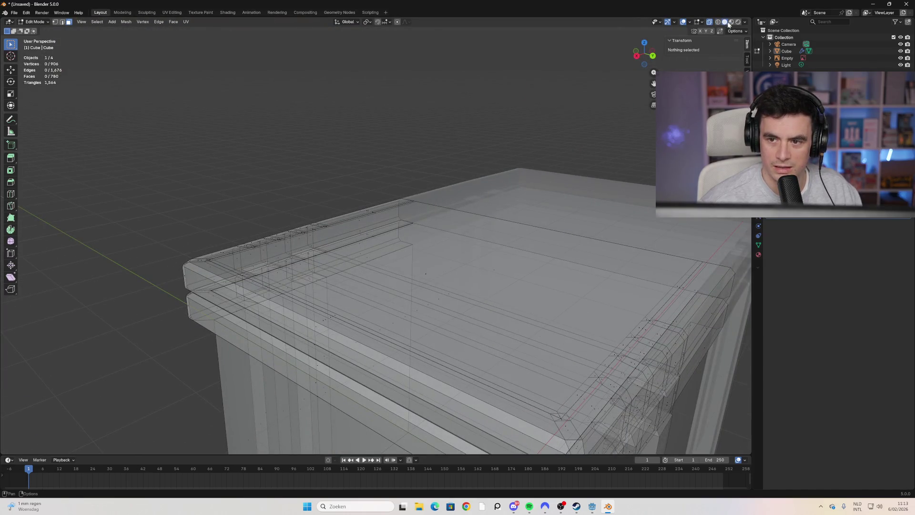
click(731, 23)
mouse_move(429, 238)
middle_down()
mouse_move(395, 265)
mouse_move(338, 280)
middle_up()
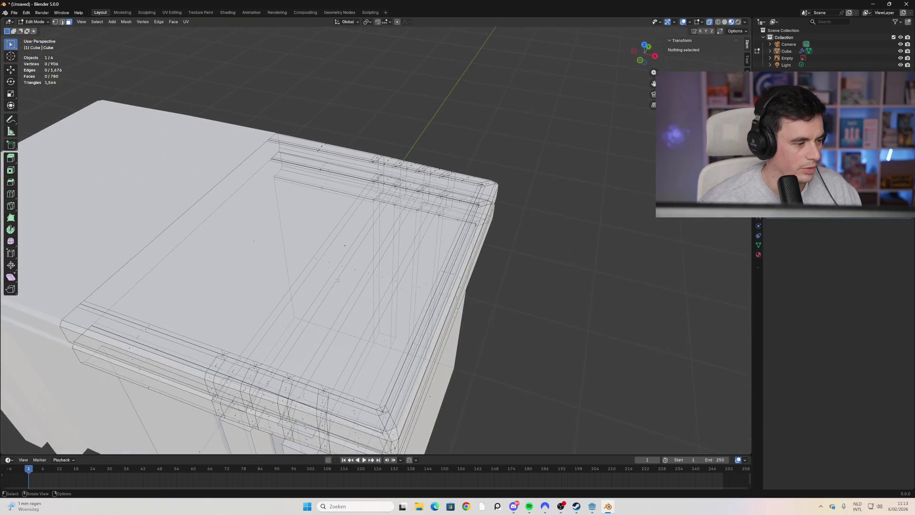
scroll(332, 282, up, 2)
scroll(406, 299, down, 1)
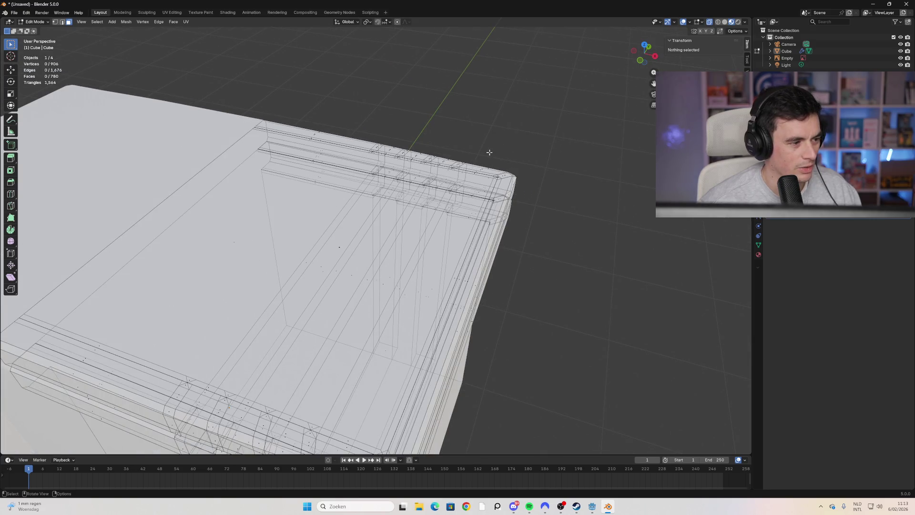
key(alt+z)
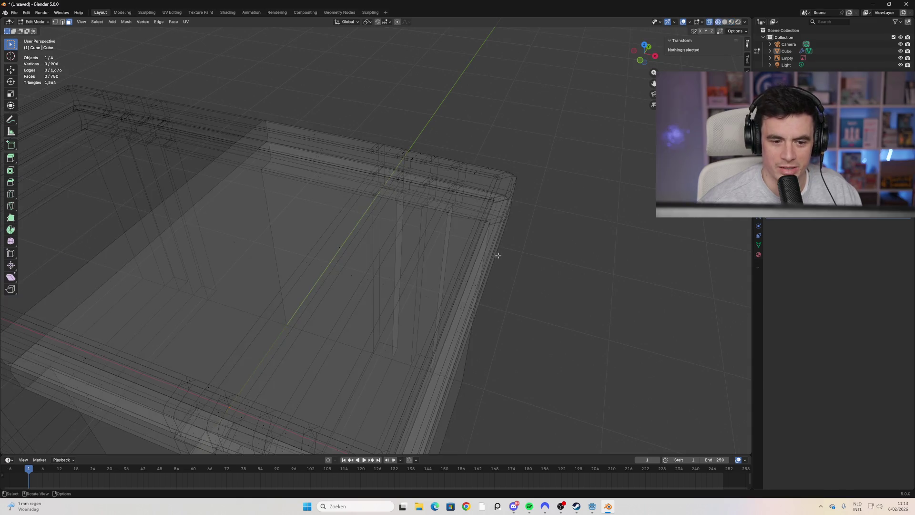
mouse_move(437, 259)
middle_down()
mouse_move(409, 331)
mouse_move(369, 297)
mouse_move(360, 259)
mouse_move(582, 124)
middle_up()
scroll(370, 297, down, 5)
click(725, 22)
click(731, 22)
mouse_move(372, 286)
middle_down()
mouse_move(348, 329)
mouse_move(381, 333)
mouse_move(370, 316)
mouse_move(370, 326)
middle_up()
Step: Box-select the lid's top band and trial a move, cancelling it
scroll(370, 326, up, 5)
key(a)
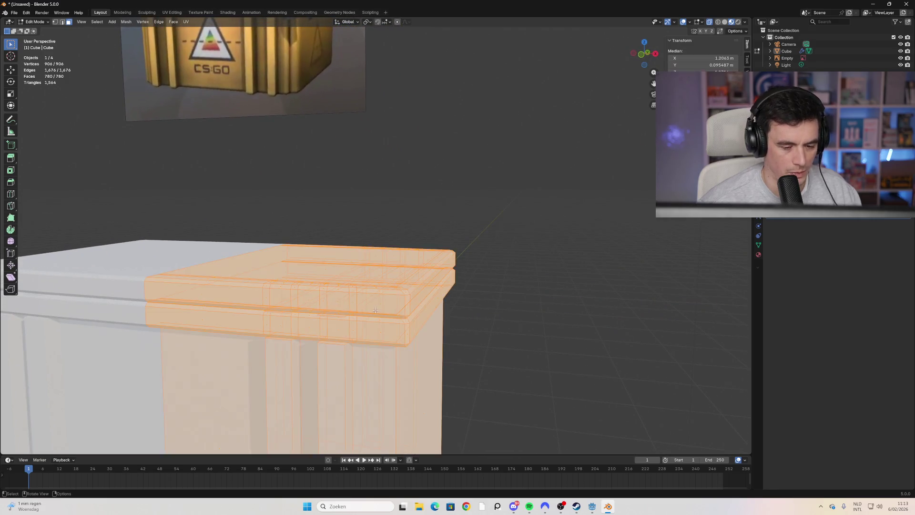
click(497, 224)
drag(491, 208, 194, 310)
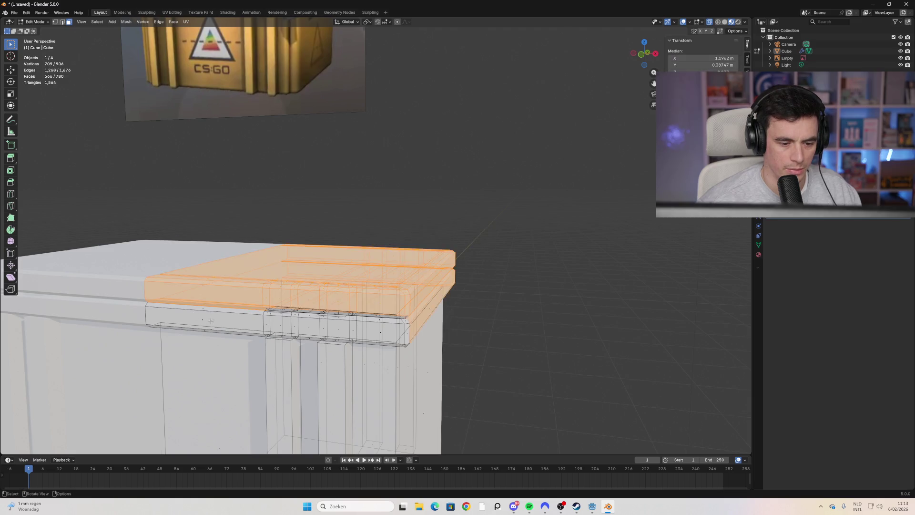
middle_drag(194, 309, 274, 295)
mouse_move(492, 220)
mouse_down()
mouse_move(468, 237)
mouse_move(247, 281)
mouse_up()
middle_drag(313, 295, 386, 315)
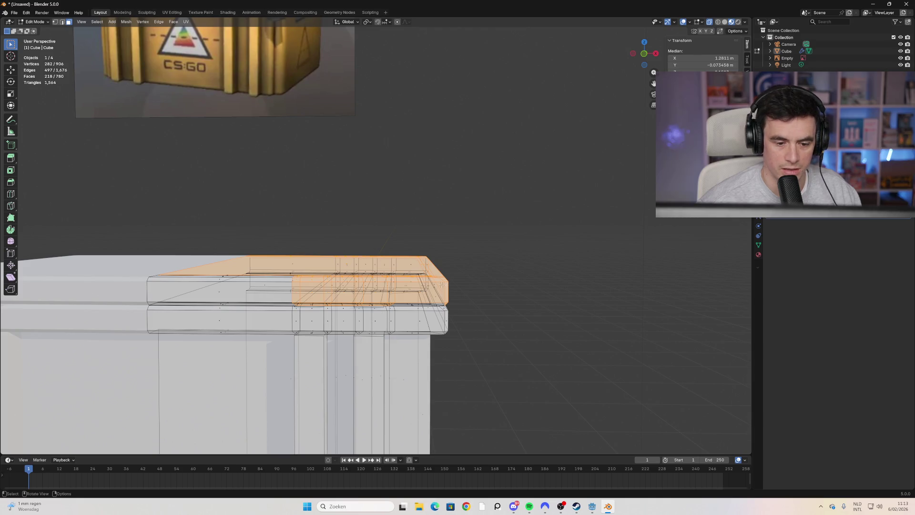
mouse_move(528, 199)
mouse_down()
mouse_move(194, 284)
mouse_move(187, 299)
mouse_up()
drag(521, 224, 191, 299)
middle_drag(192, 299, 286, 239)
key(g)
key(Escape)
Step: Reselect only the lid's top slab and trial-move it before cancelling
click(478, 267)
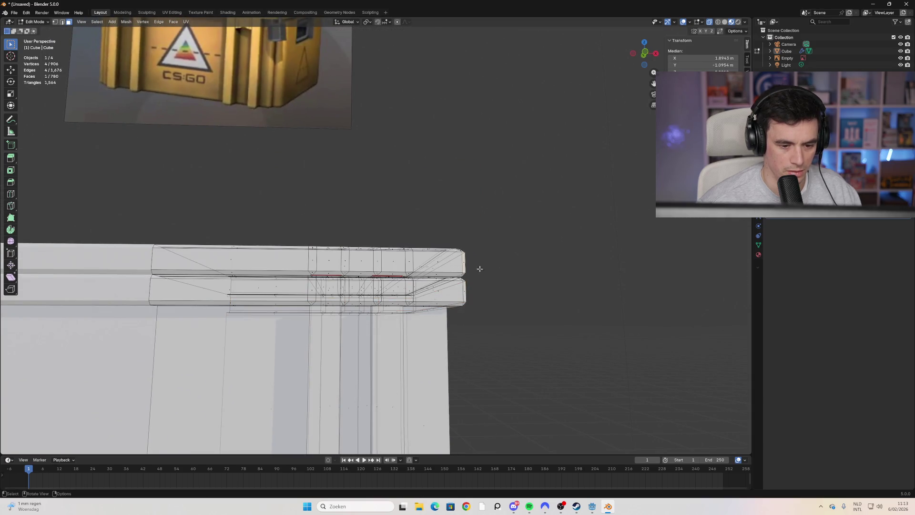
drag(466, 266, 165, 219)
mouse_move(165, 219)
middle_down()
mouse_move(191, 149)
mouse_move(286, 190)
mouse_move(467, 299)
mouse_move(465, 286)
middle_up()
mouse_move(469, 287)
mouse_down()
mouse_move(450, 252)
mouse_move(177, 223)
mouse_move(138, 194)
mouse_up()
key(g)
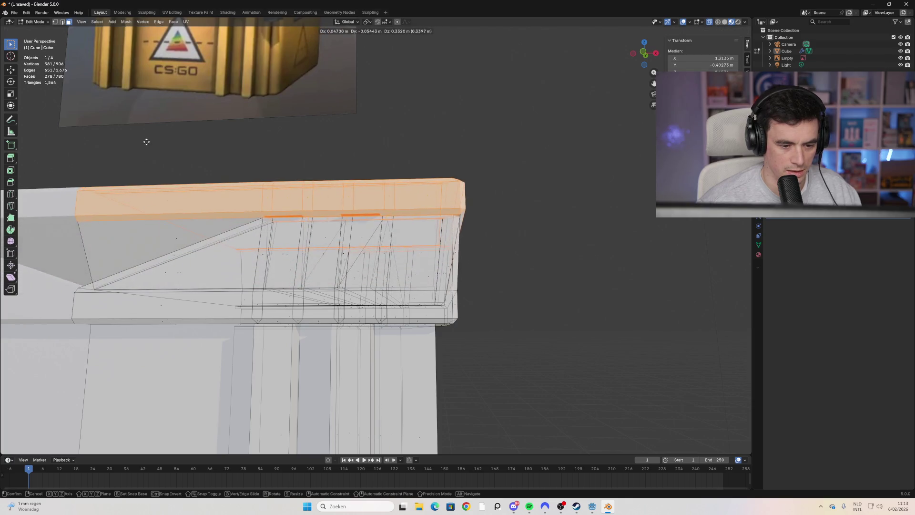
key(Escape)
Step: Toggle X-ray and extend the selection across the rest of the top slab
middle_drag(466, 275, 418, 254)
key(alt+z)
key(alt+z)
alt+shift+click(375, 303)
alt+shift+click(541, 270)
middle_drag(541, 271, 511, 253)
drag(513, 253, 383, 301)
middle_drag(384, 300, 462, 290)
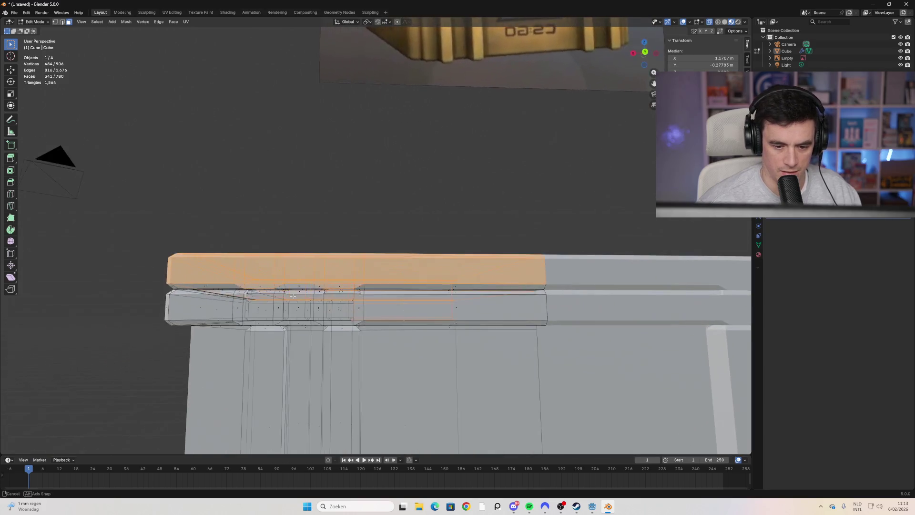
Step: Add the bevel strip loops under the slab to the selection, excluding the lower ones
alt+shift+click(460, 289)
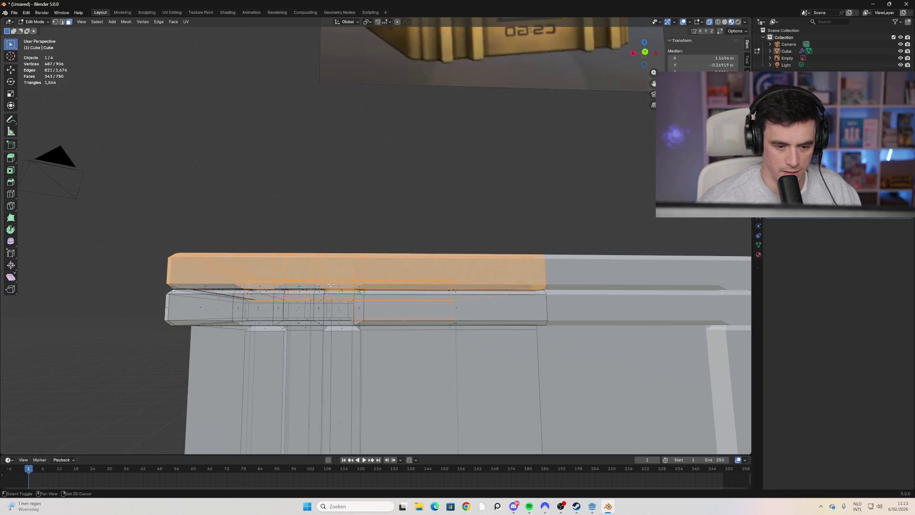
alt+shift+click(301, 285)
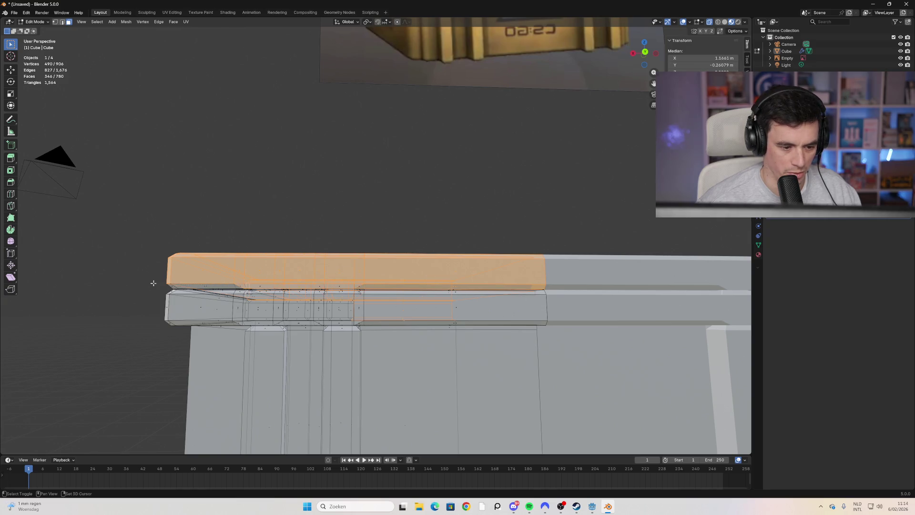
alt+shift+click(218, 289)
mouse_move(217, 289)
middle_down()
mouse_move(376, 316)
mouse_move(360, 242)
middle_up()
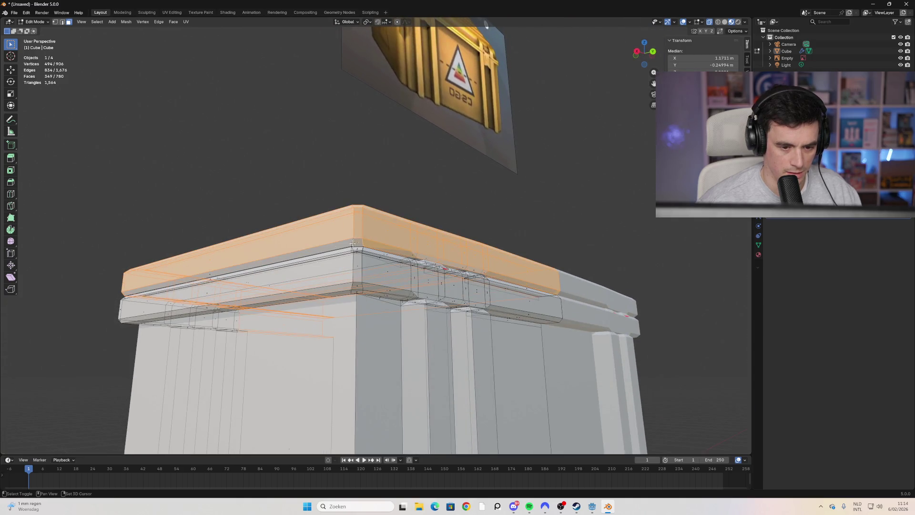
alt+shift+click(202, 277)
middle_drag(202, 276, 218, 294)
alt+shift+click(222, 292)
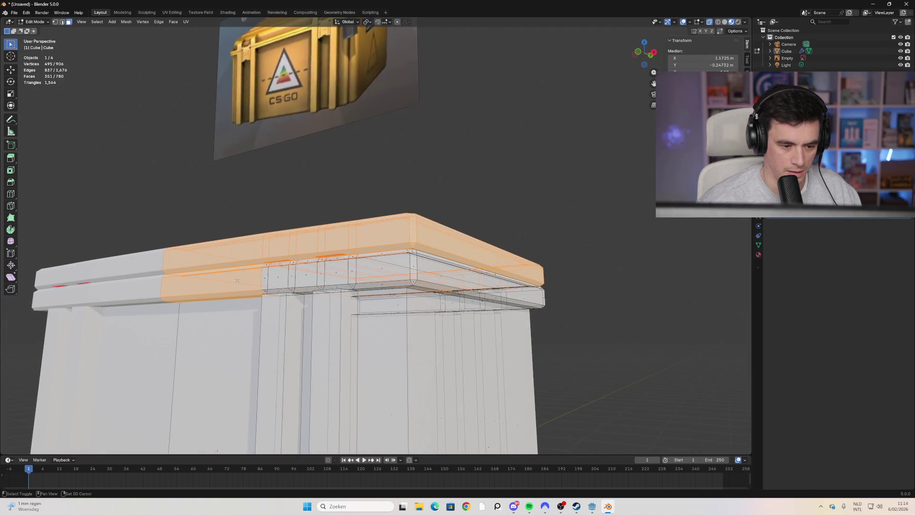
alt+shift+click(234, 299)
middle_drag(416, 285, 232, 292)
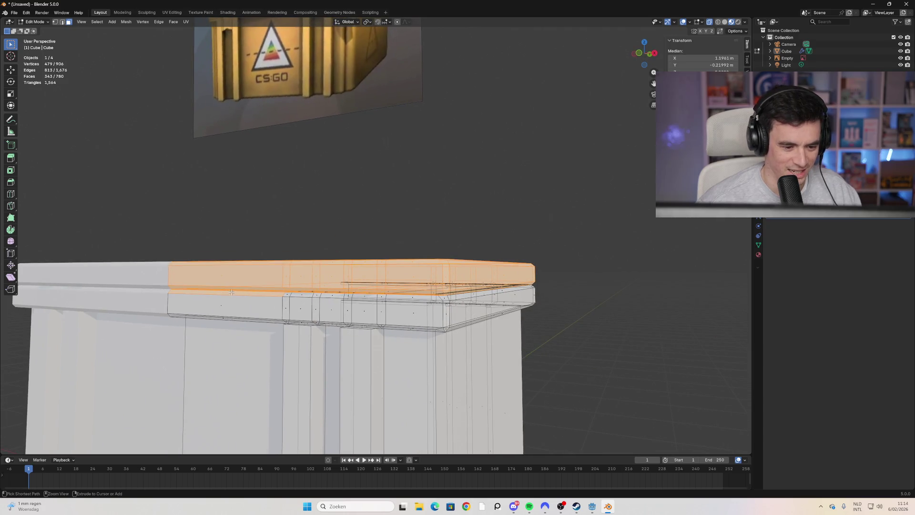
Step: Lift the top slab to check beneath it, then set it back on the crate
key(g)
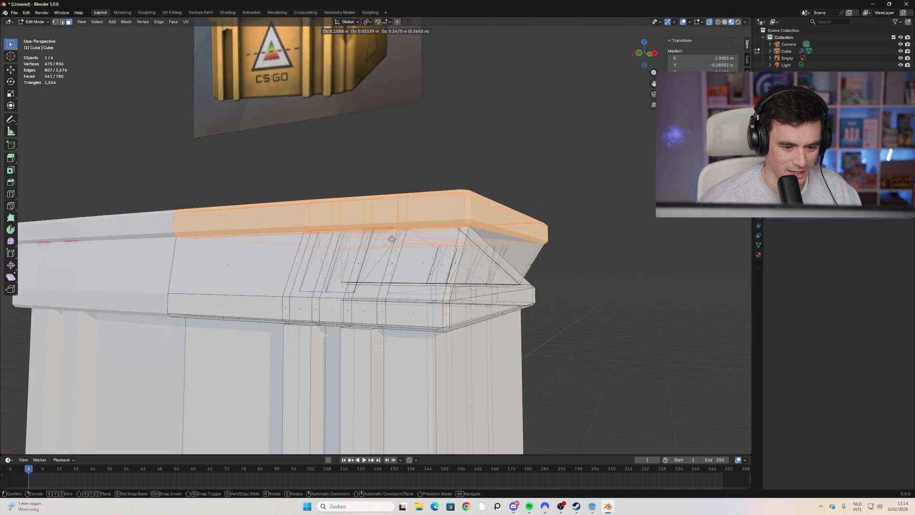
click(393, 234)
middle_drag(393, 234, 460, 305)
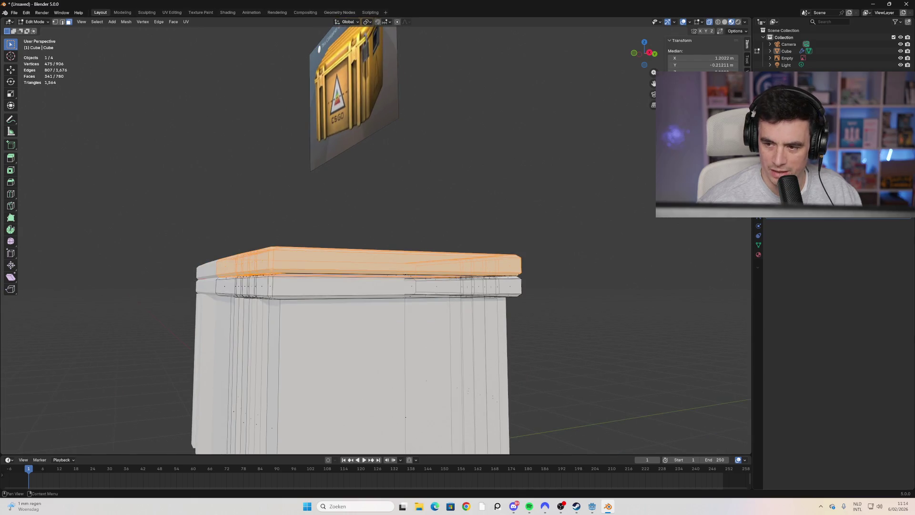
key(g)
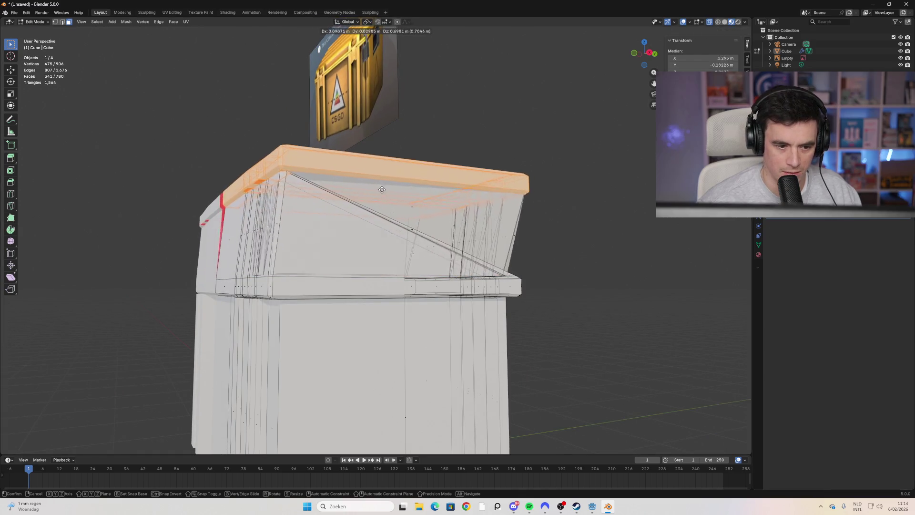
click(524, 257)
middle_drag(524, 258, 260, 325)
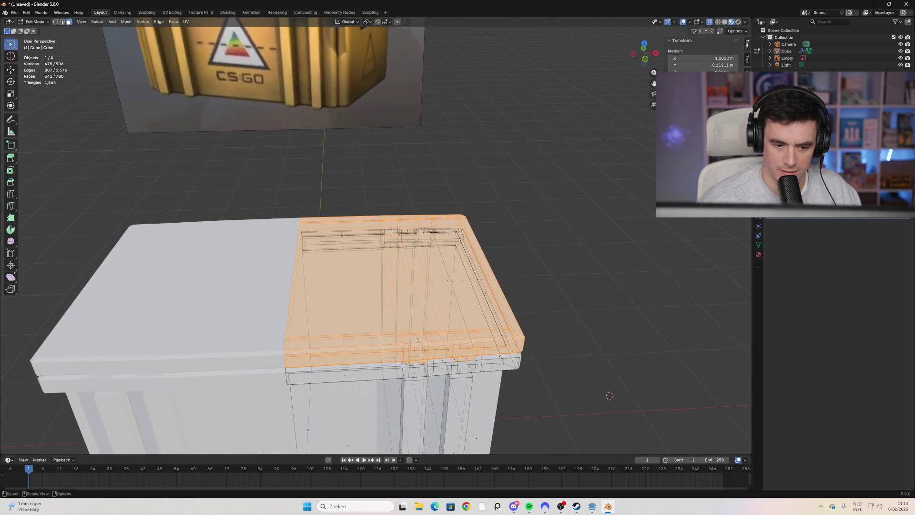
mouse_move(405, 319)
middle_down()
mouse_move(446, 290)
mouse_move(489, 308)
middle_up()
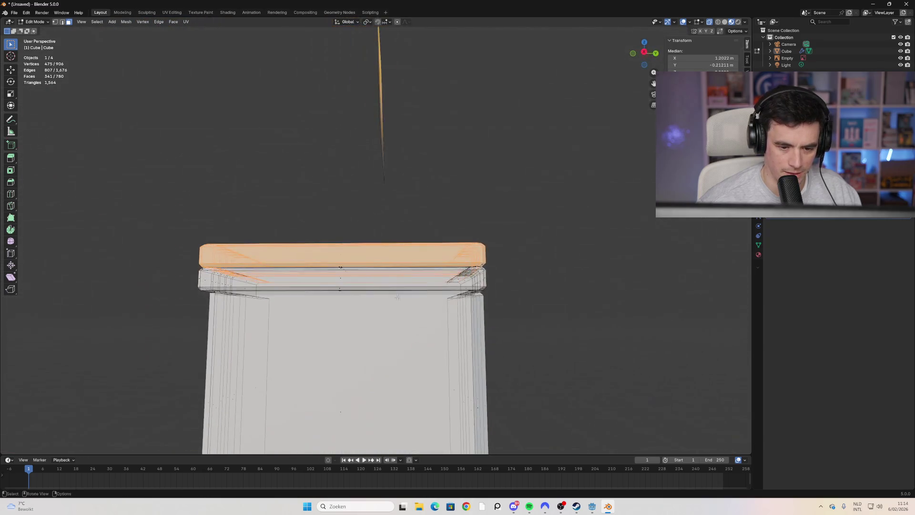
click(489, 308)
scroll(401, 301, up, 4)
mouse_move(401, 300)
middle_down()
mouse_move(326, 285)
mouse_move(421, 321)
middle_up()
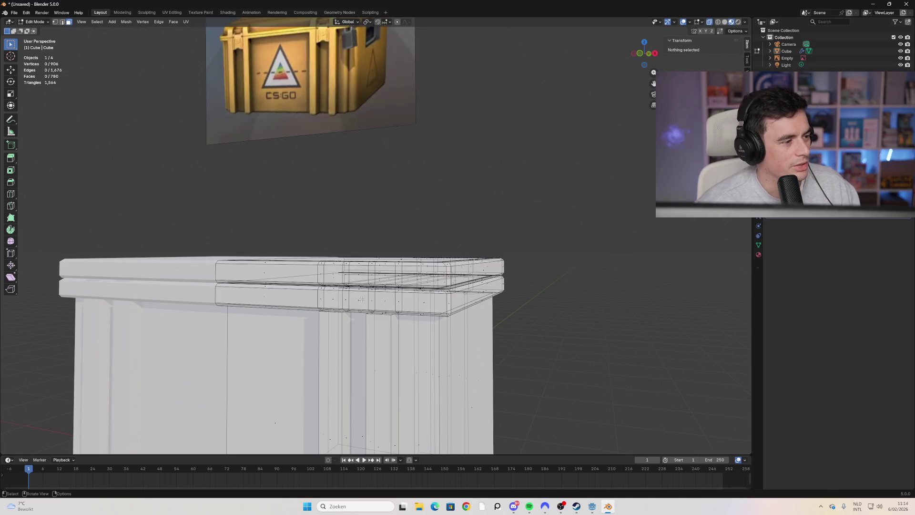
mouse_move(362, 299)
middle_down()
mouse_move(374, 305)
mouse_move(403, 293)
mouse_move(389, 299)
middle_up()
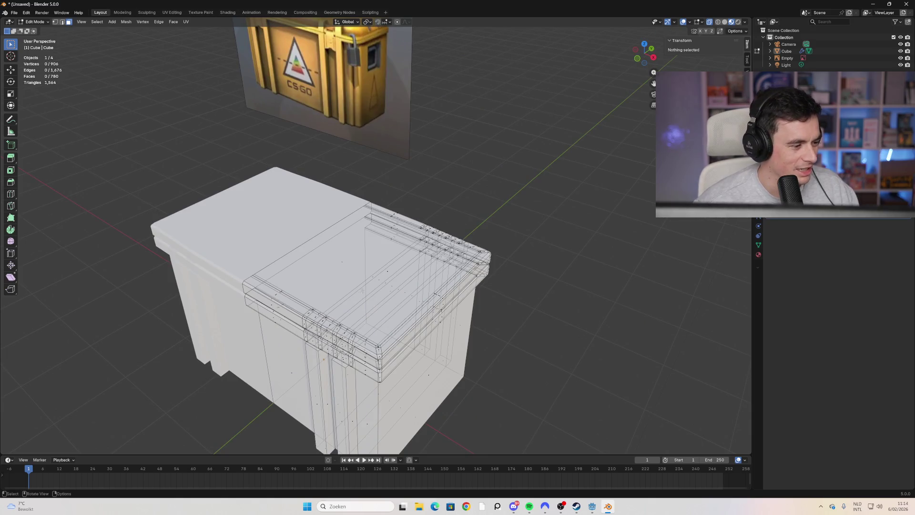
mouse_move(307, 324)
middle_down()
mouse_move(302, 306)
mouse_move(299, 315)
middle_up()
alt+click(328, 282)
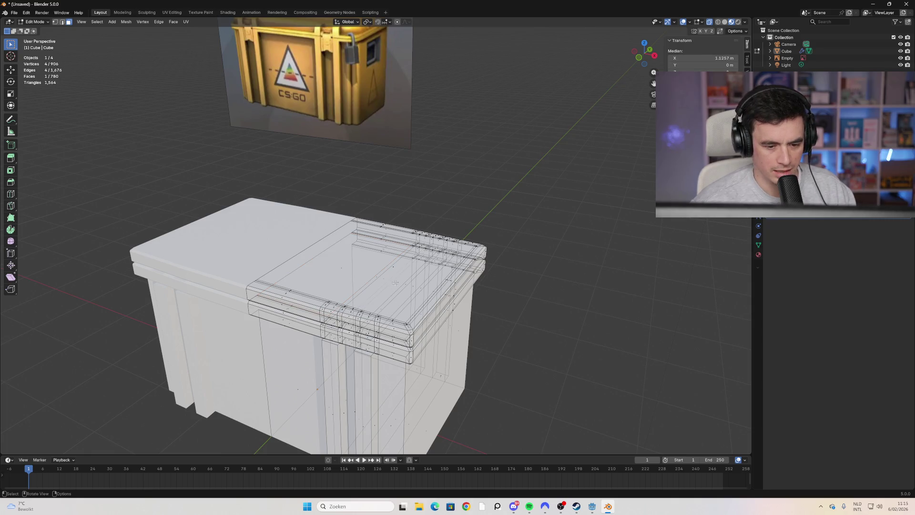
key(l)
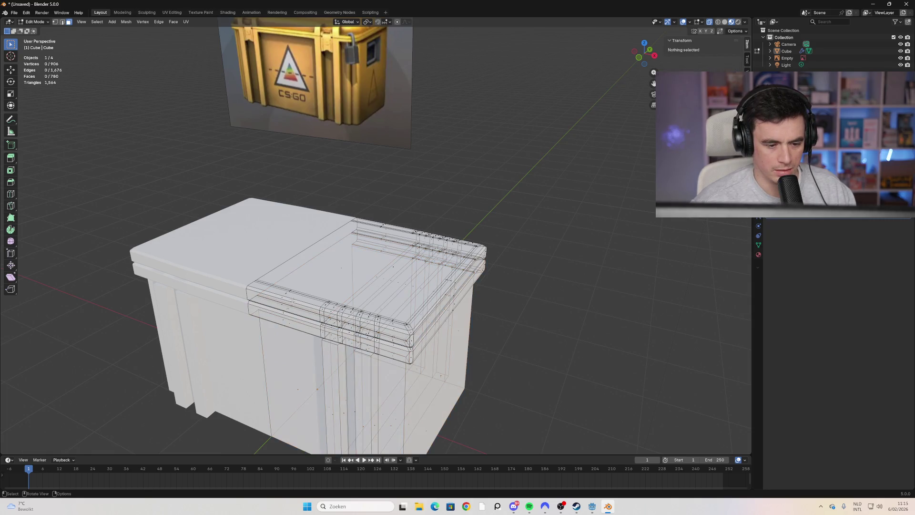
Step: Select the connected lid strip with L and Ctrl+L, checking it from several angles
key(l)
mouse_move(291, 326)
middle_down()
mouse_move(262, 296)
mouse_move(388, 365)
middle_up()
key(alt+a)
drag(394, 343, 386, 365)
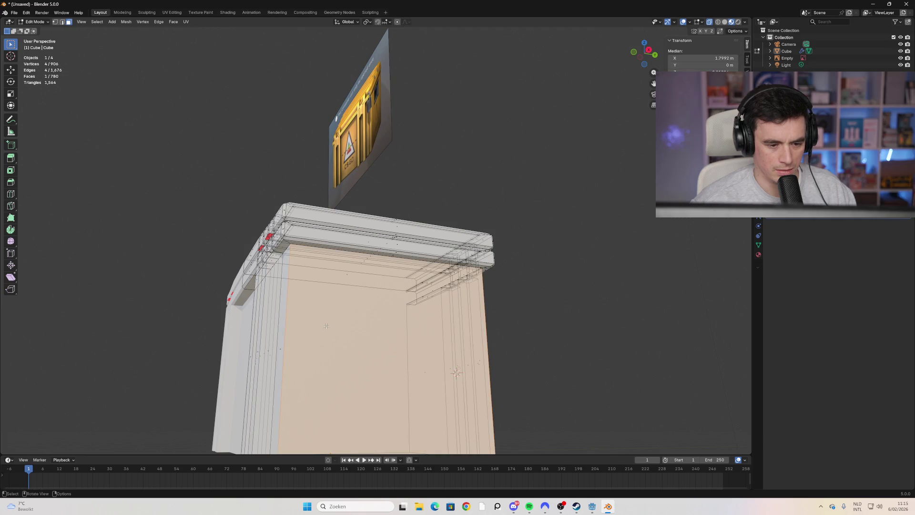
key(ctrl+l)
mouse_move(326, 326)
middle_down()
mouse_move(349, 309)
mouse_move(229, 315)
mouse_move(379, 317)
mouse_move(358, 280)
mouse_move(390, 307)
mouse_move(406, 289)
middle_up()
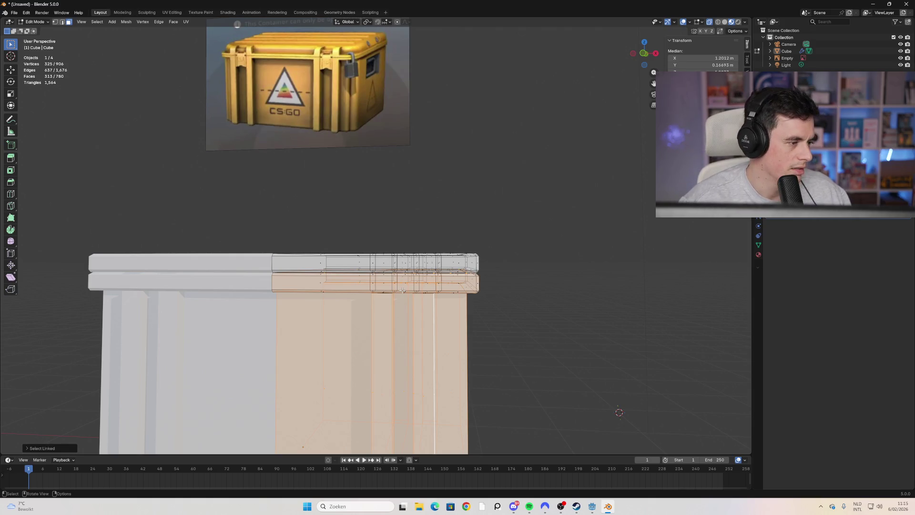
Step: Switch to Front Orthographic view and box-select the lid's right-hand top faces
scroll(402, 290, up, 3)
scroll(424, 261, down, 1)
scroll(424, 260, down, 2)
middle_drag(425, 261, 480, 243)
mouse_move(493, 276)
mouse_down()
mouse_move(295, 229)
mouse_move(384, 275)
mouse_move(327, 274)
mouse_up()
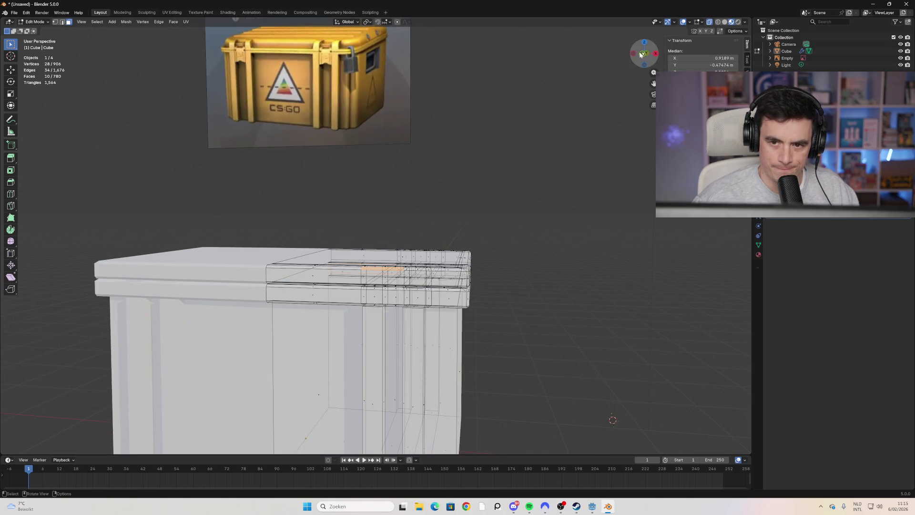
click(642, 53)
drag(484, 267, 277, 240)
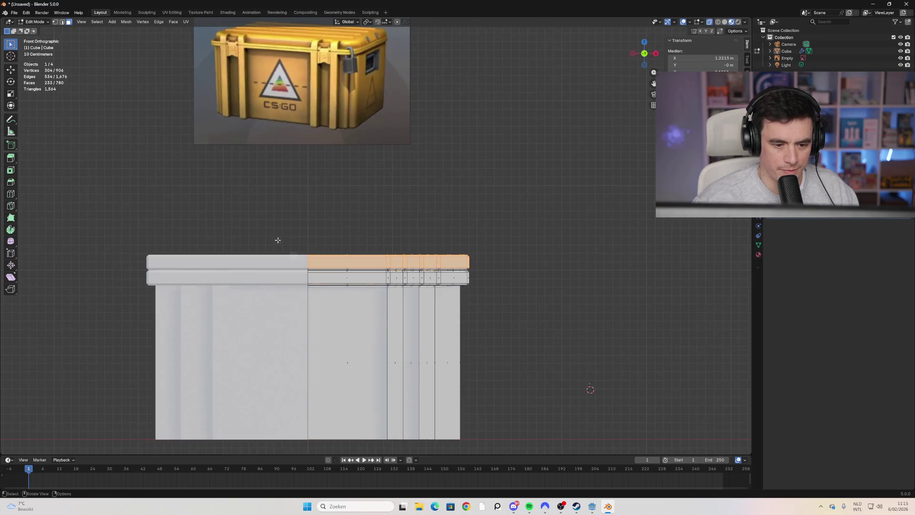
Step: Switch the viewport to plain grey Solid shading
click(486, 270)
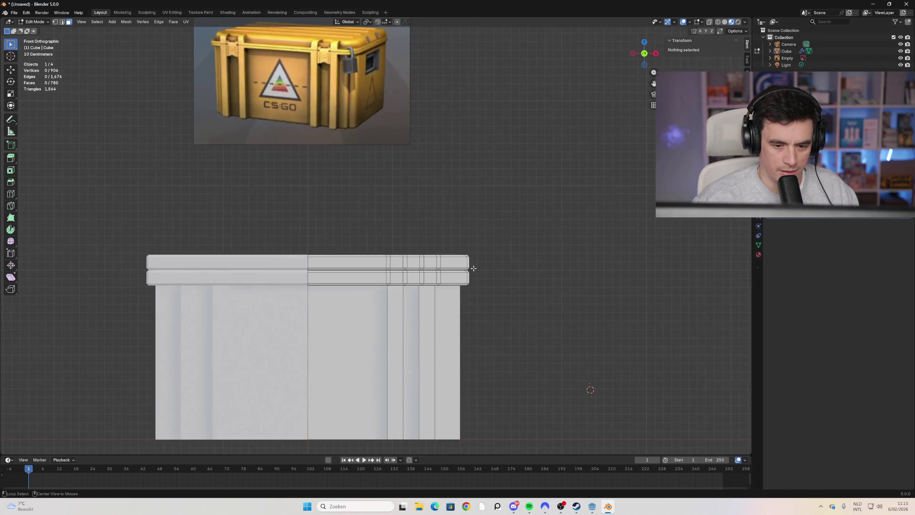
key(z)
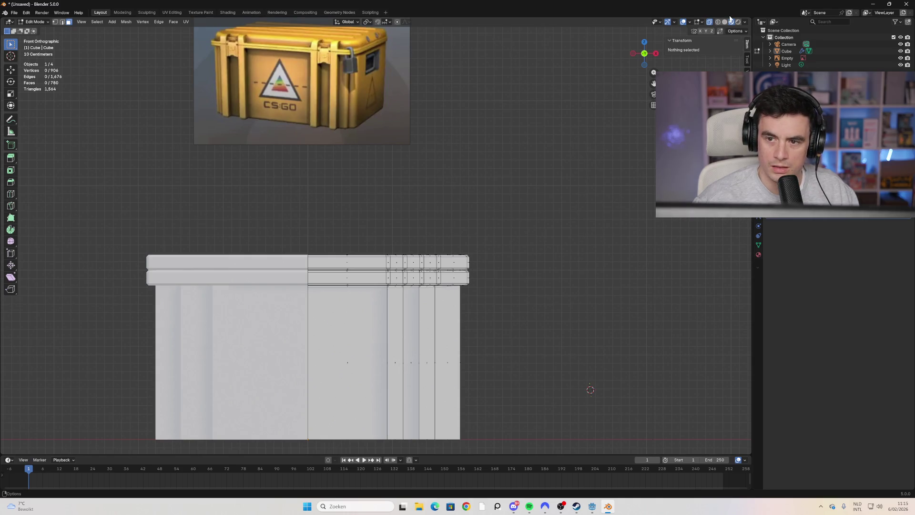
drag(481, 268, 304, 248)
scroll(436, 291, up, 4)
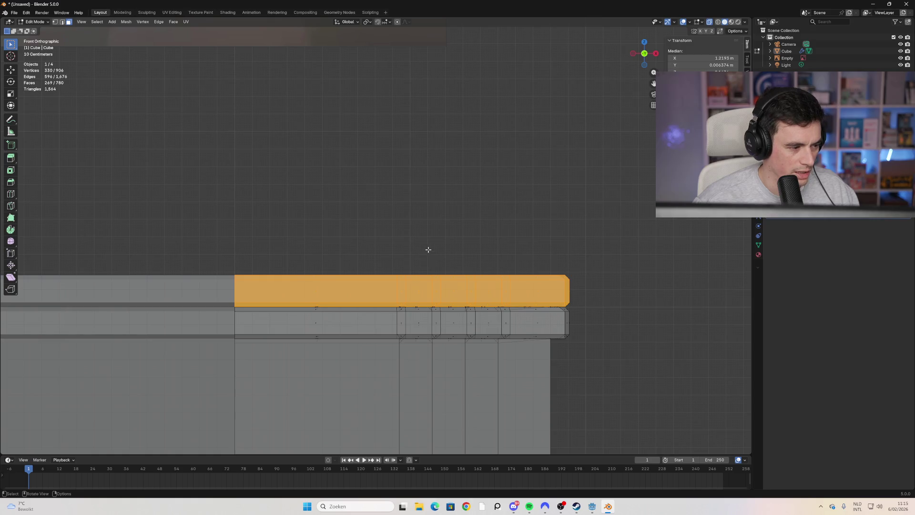
key(alt+a)
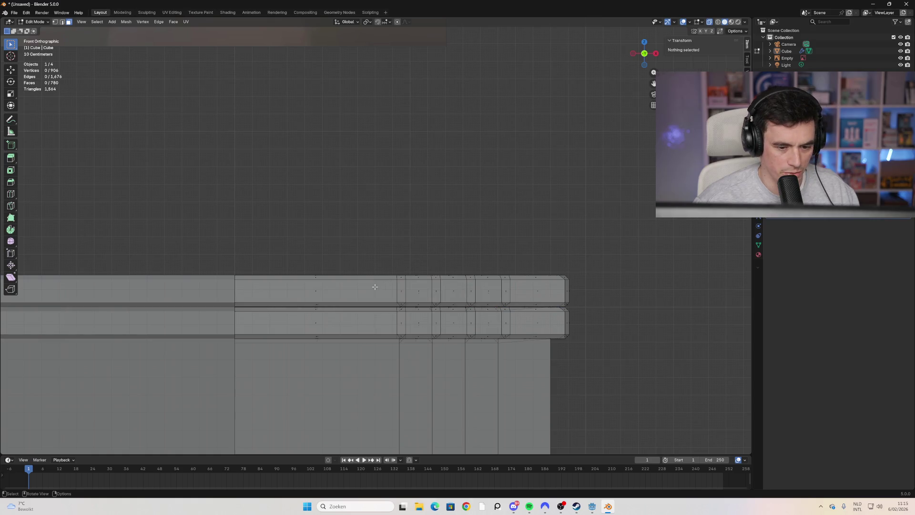
Step: Inset one face of the upper lid strip at zero thickness, then deselect it
click(316, 289)
key(i)
click(451, 294)
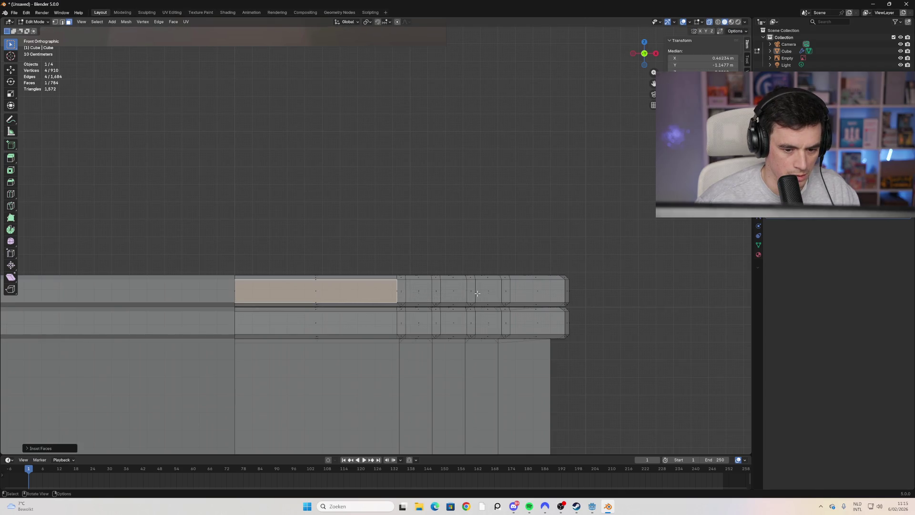
key(i)
key(Escape)
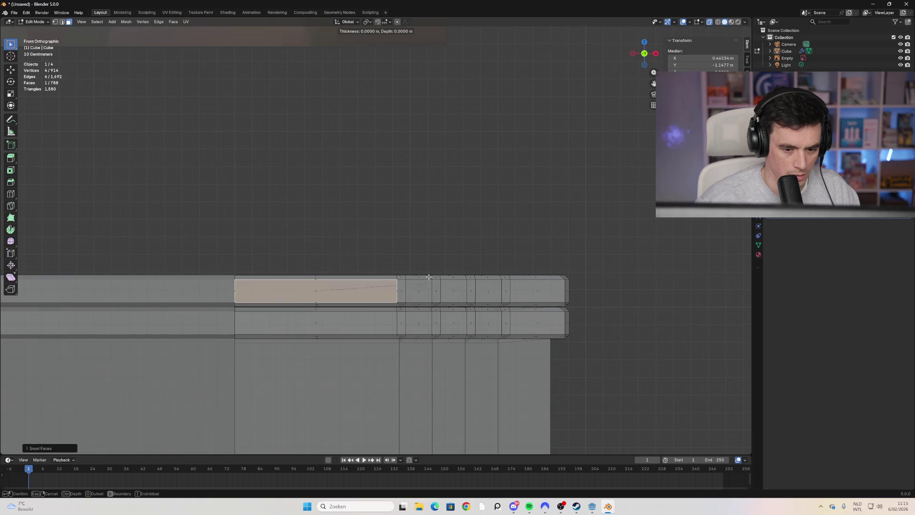
click(422, 269)
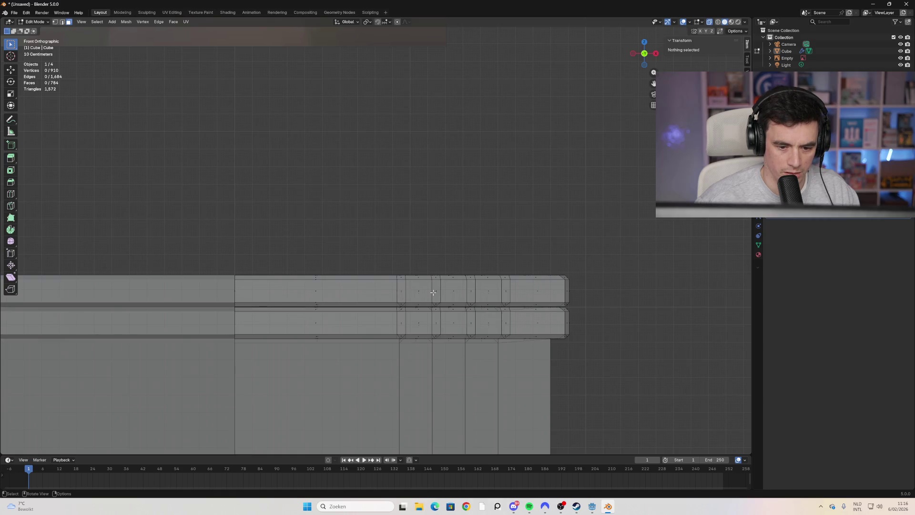
middle_drag(400, 255, 395, 291)
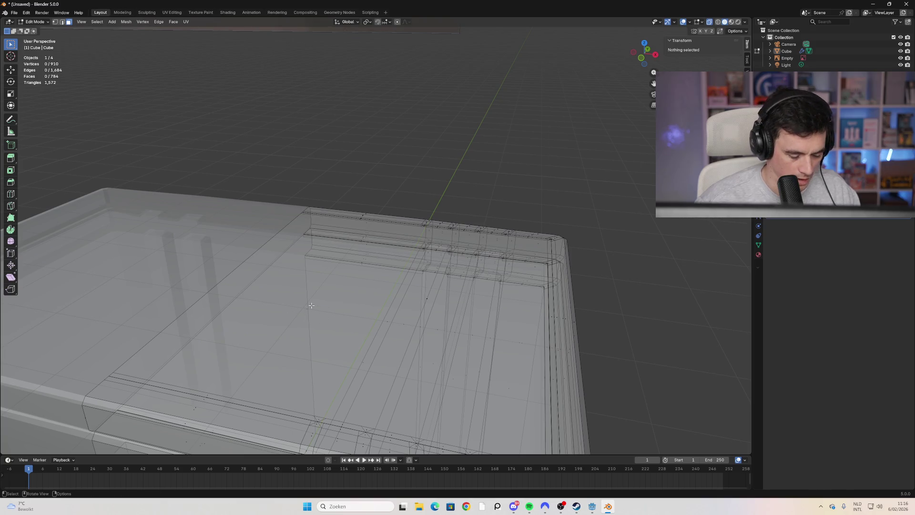
Step: Duplicate the upper lid piece in place and raise it straight up along Z
key(l)
mouse_move(312, 306)
middle_down()
mouse_move(362, 301)
mouse_move(371, 315)
middle_up()
key(alt+a)
middle_drag(362, 259, 341, 271)
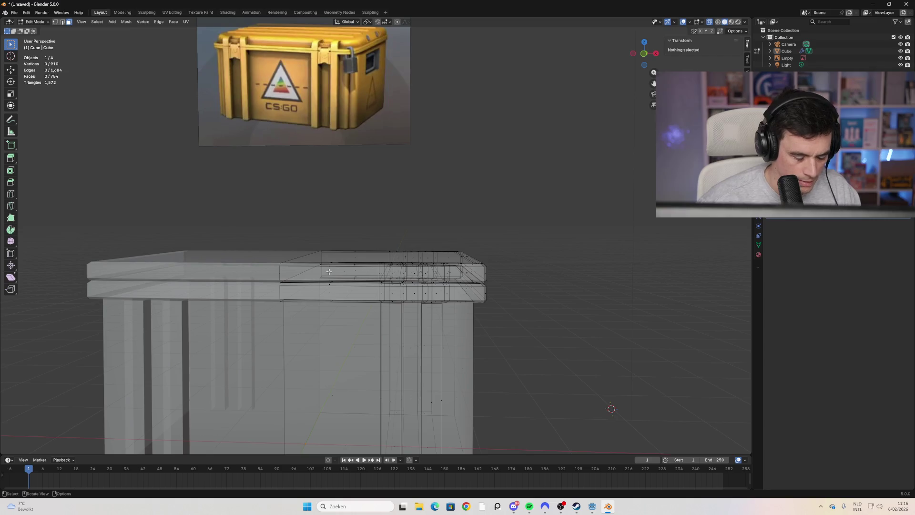
key(l)
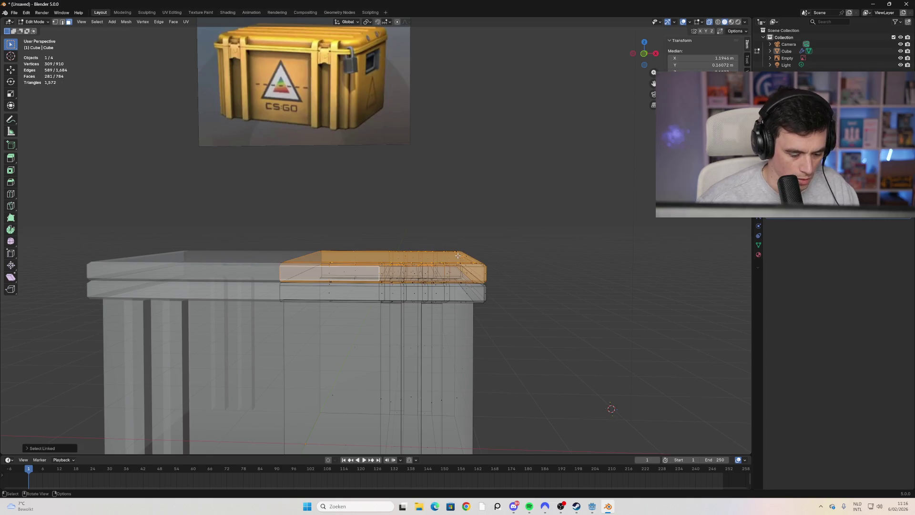
key(shift+d)
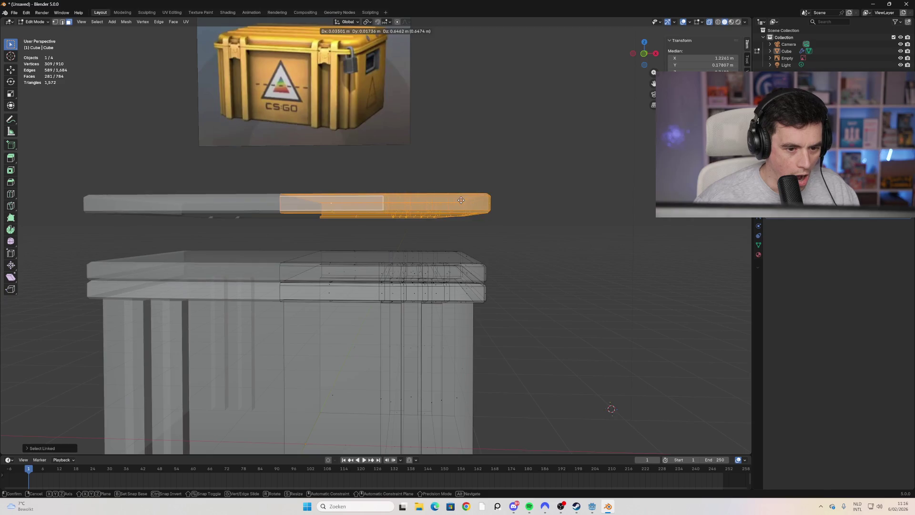
right_click(460, 205)
key(g)
key(z)
click(458, 224)
Step: Delete the faces of the leftover slab floating between the lid and crate
mouse_move(506, 307)
middle_down()
mouse_move(463, 286)
mouse_move(440, 304)
mouse_move(267, 285)
mouse_move(246, 286)
mouse_move(239, 314)
mouse_move(230, 285)
middle_up()
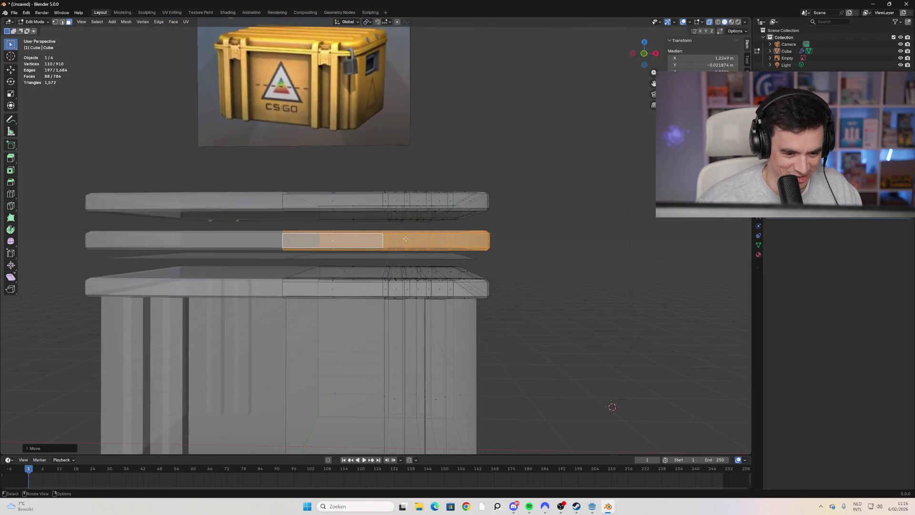
mouse_move(518, 265)
mouse_down()
mouse_move(199, 225)
mouse_move(94, 222)
mouse_up()
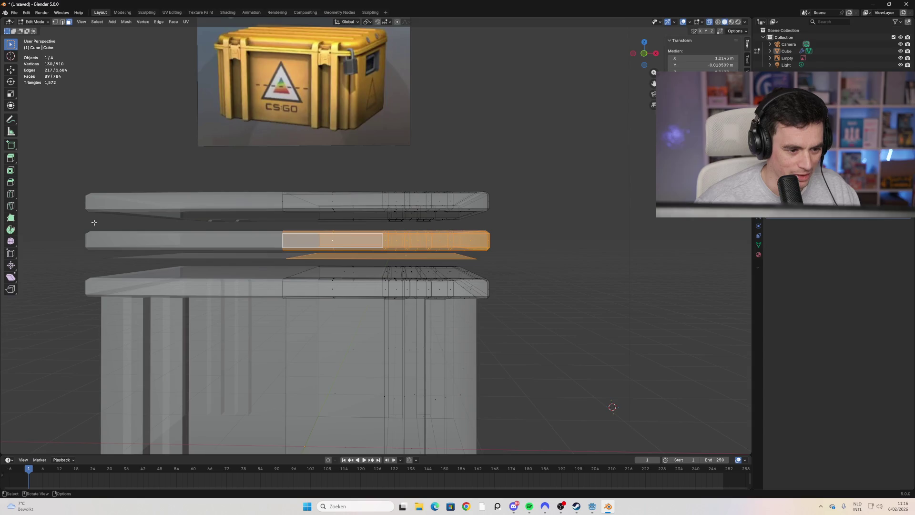
mouse_move(262, 266)
middle_down()
mouse_move(261, 279)
mouse_move(264, 258)
middle_up()
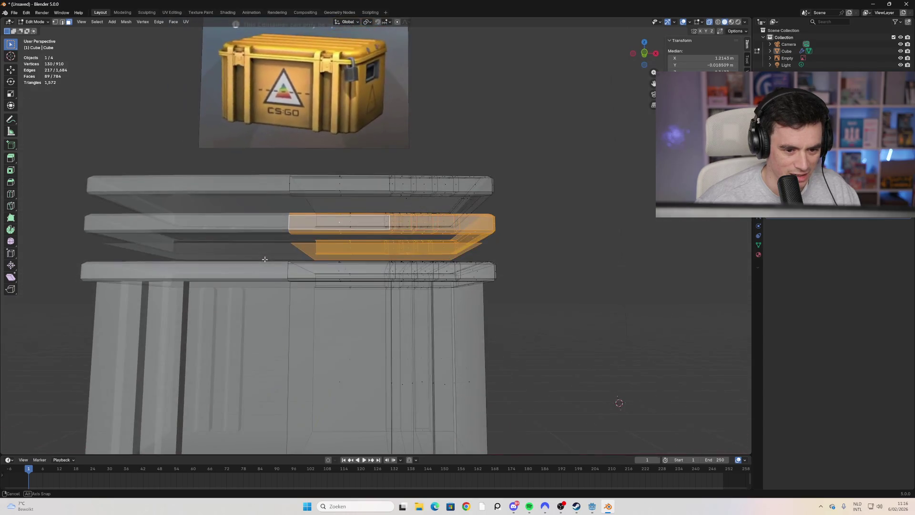
key(x)
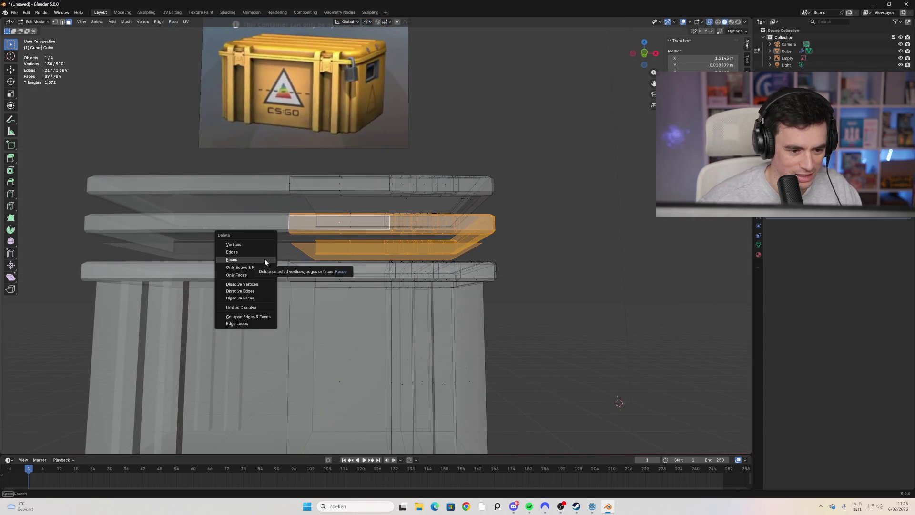
click(265, 259)
middle_drag(264, 259, 333, 237)
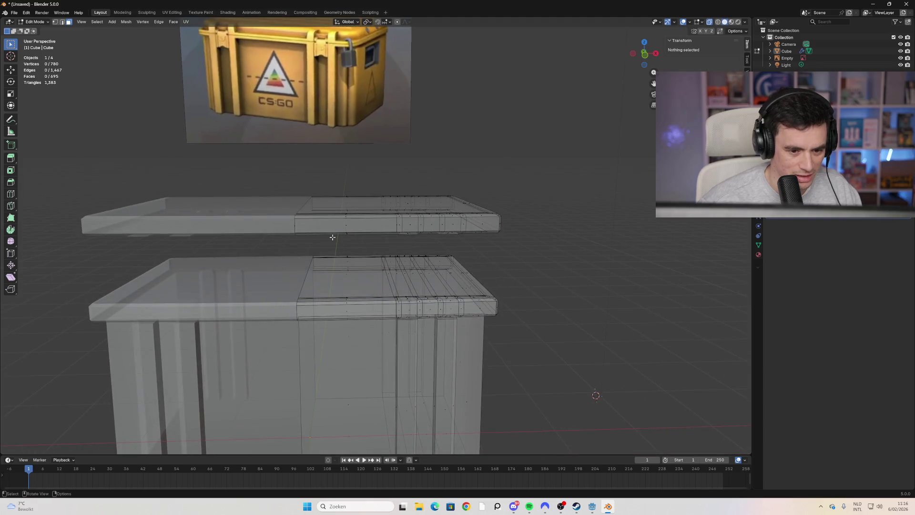
Step: Select the lid's right half with Ctrl+L and lower it along Z
mouse_move(553, 260)
mouse_down()
mouse_move(486, 247)
mouse_move(310, 179)
mouse_up()
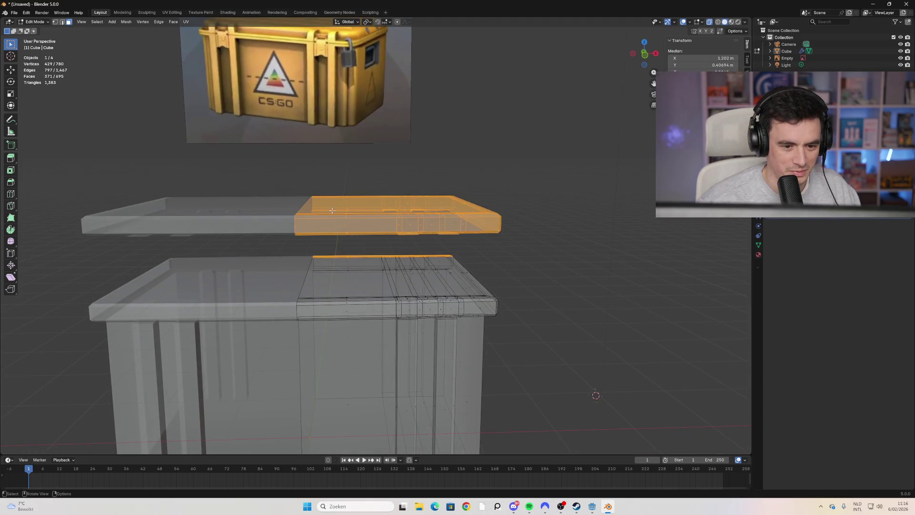
middle_drag(396, 263, 395, 238)
drag(524, 176, 314, 241)
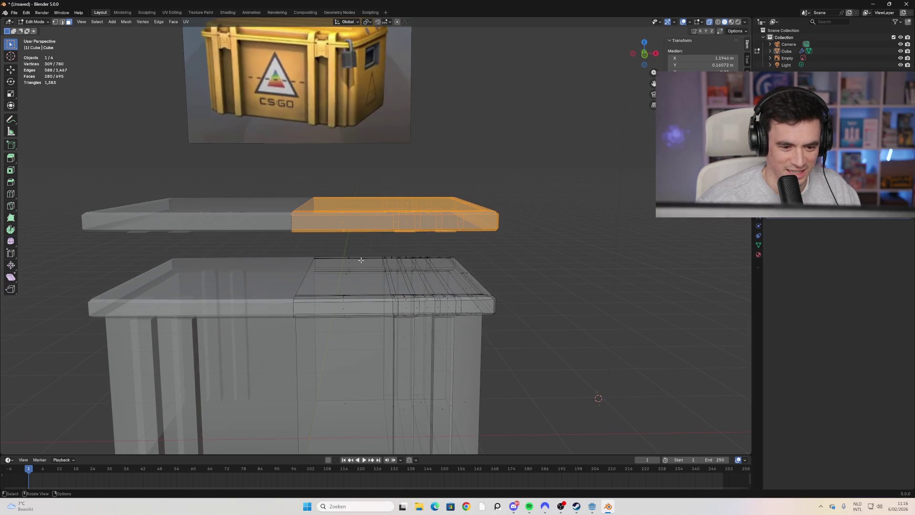
middle_drag(314, 241, 376, 244)
click(361, 198)
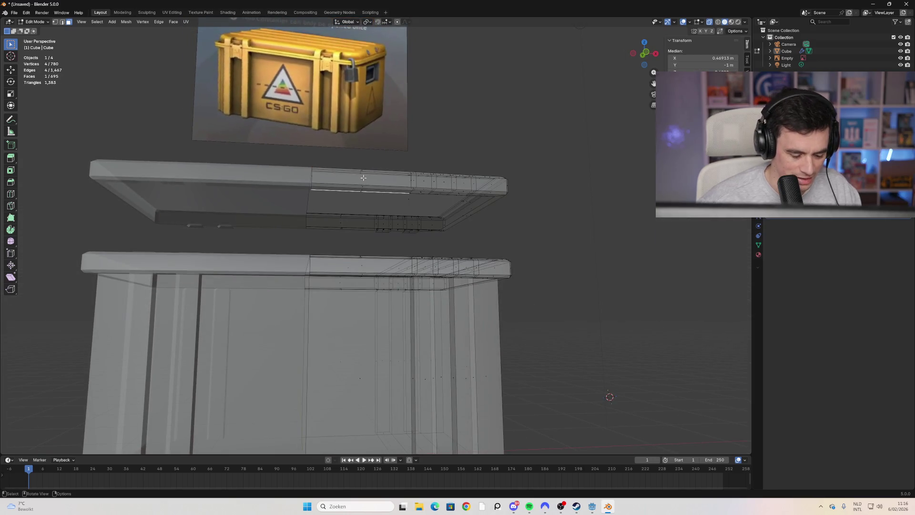
key(ctrl+l)
key(g)
key(z)
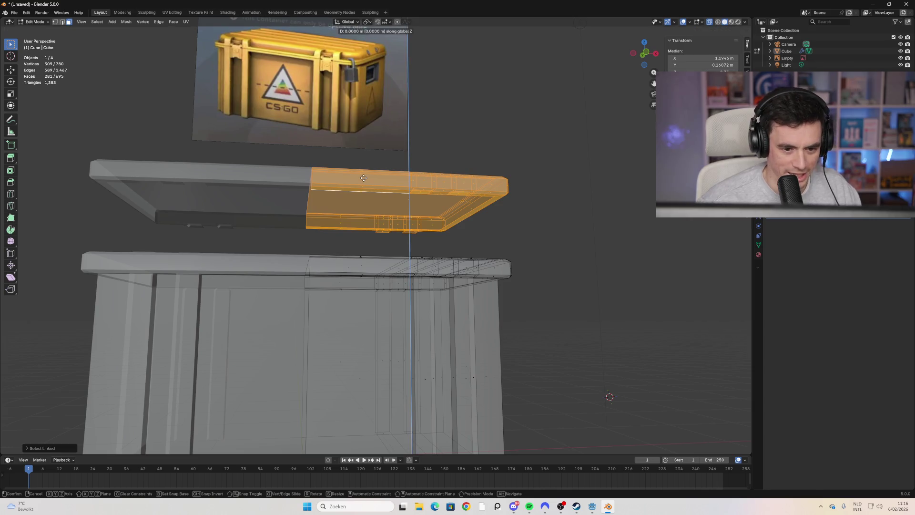
click(365, 205)
mouse_move(365, 205)
middle_down()
mouse_move(470, 256)
mouse_move(497, 235)
middle_up()
Step: Raise the right half back up along Z until it sits level, then deselect
key(z)
key(Escape)
key(g)
key(z)
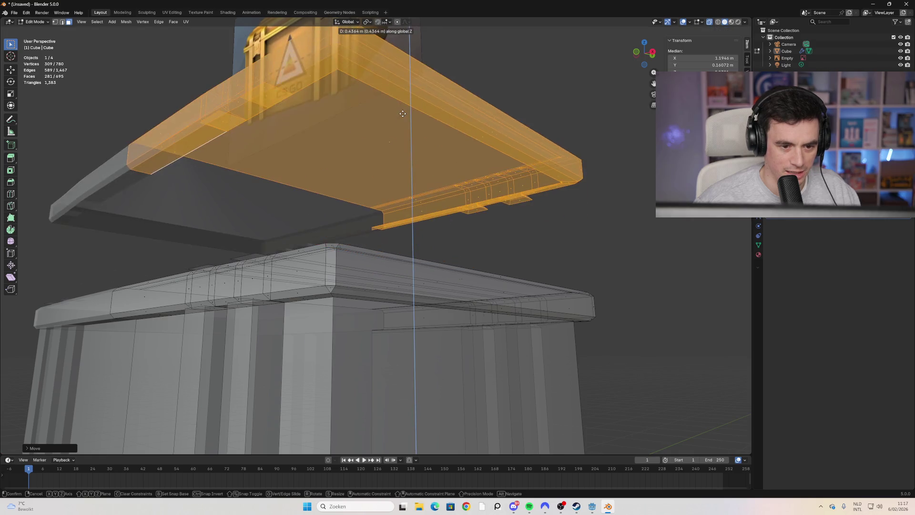
click(465, 203)
mouse_move(465, 202)
middle_down()
mouse_move(380, 225)
mouse_move(564, 208)
middle_up()
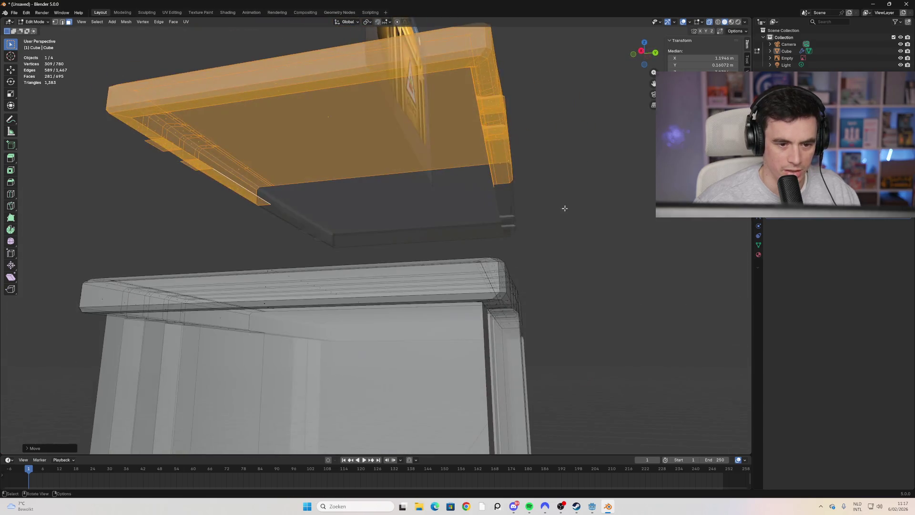
click(565, 208)
mouse_move(529, 130)
middle_down()
mouse_move(502, 202)
mouse_move(226, 140)
middle_up()
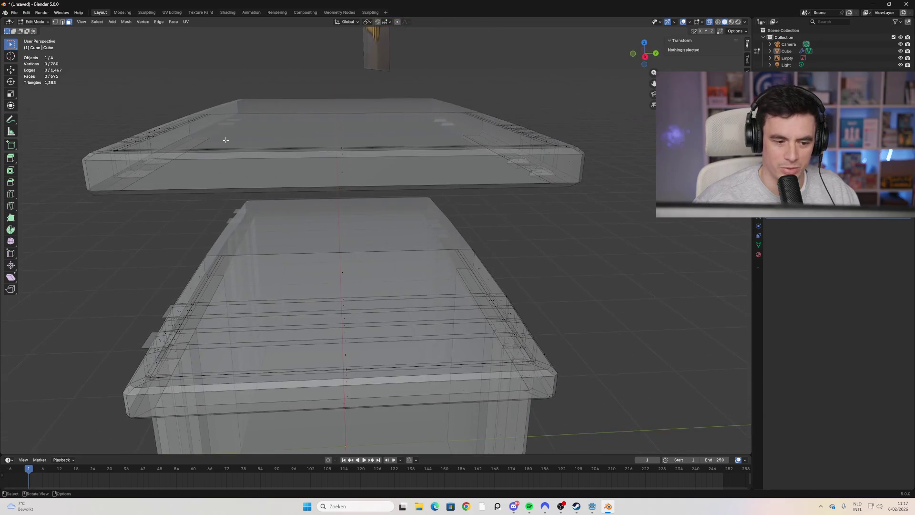
Step: Turn on Material Preview and orbit beneath the lid to expose its red underside
mouse_move(320, 195)
middle_down()
mouse_move(341, 157)
mouse_move(319, 168)
middle_up()
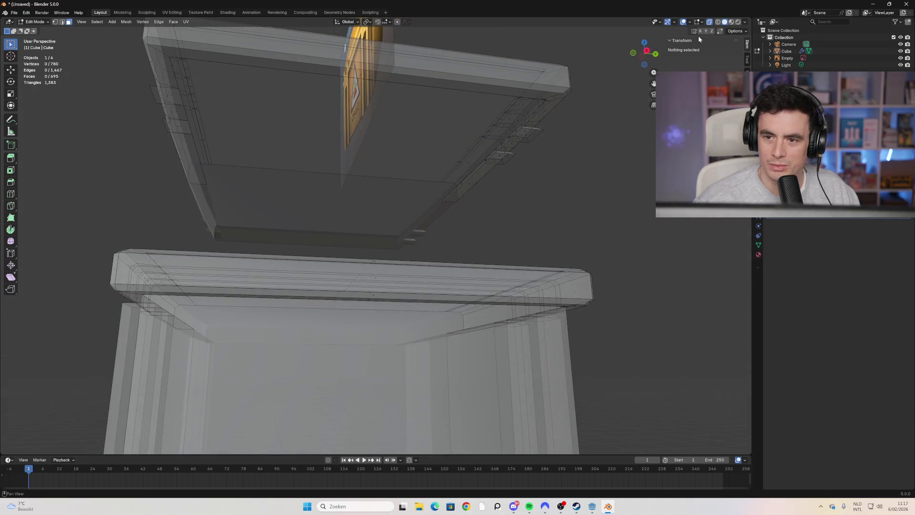
click(732, 22)
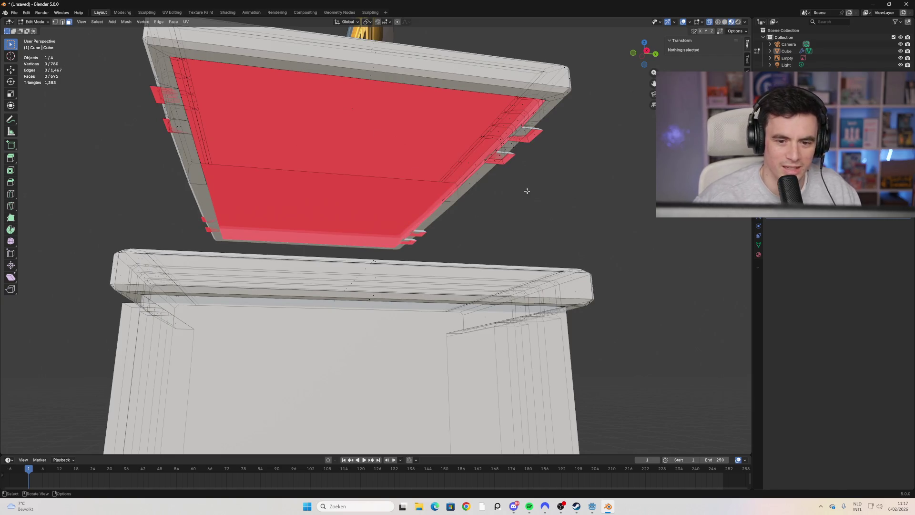
middle_drag(156, 122, 255, 82)
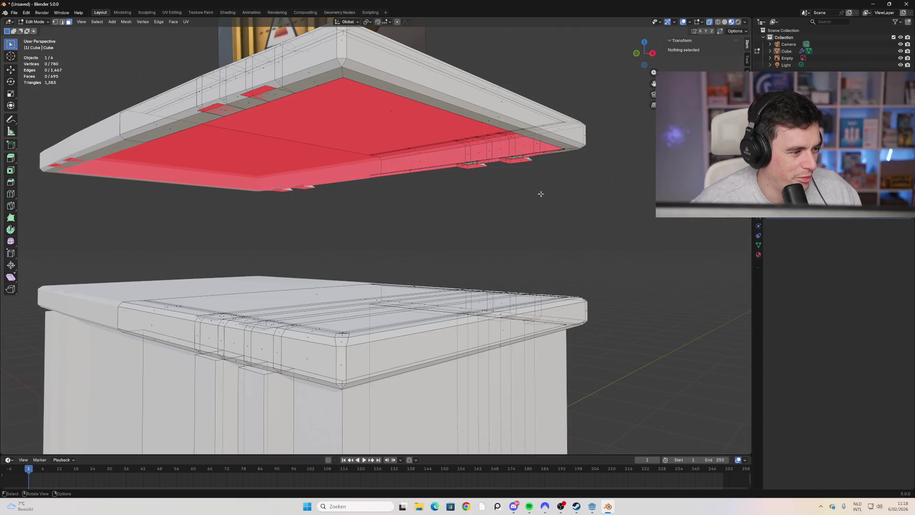
scroll(421, 184, up, 1)
mouse_move(421, 185)
middle_down()
mouse_move(410, 171)
mouse_move(371, 210)
mouse_move(411, 222)
mouse_move(473, 365)
middle_up()
mouse_move(229, 293)
middle_down()
mouse_move(280, 349)
mouse_move(272, 340)
middle_up()
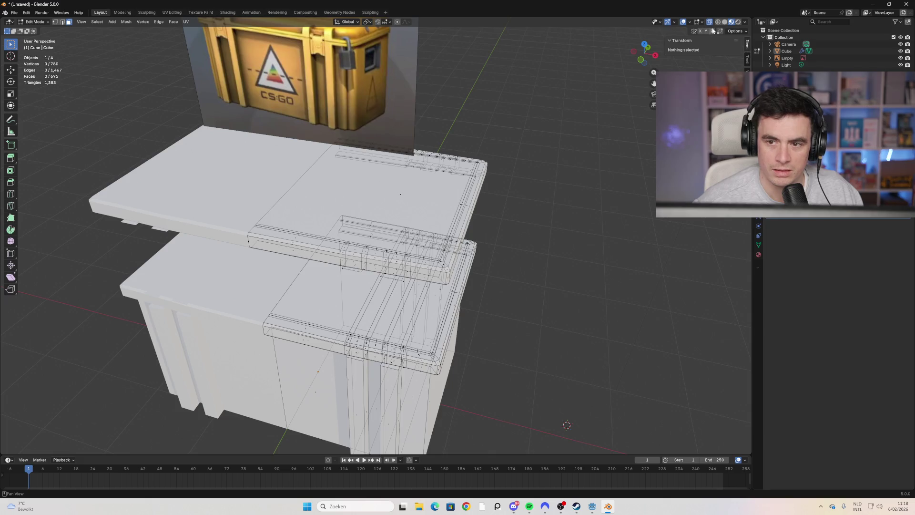
key(alt+z)
mouse_move(491, 239)
middle_down()
mouse_move(420, 191)
mouse_move(387, 196)
middle_up()
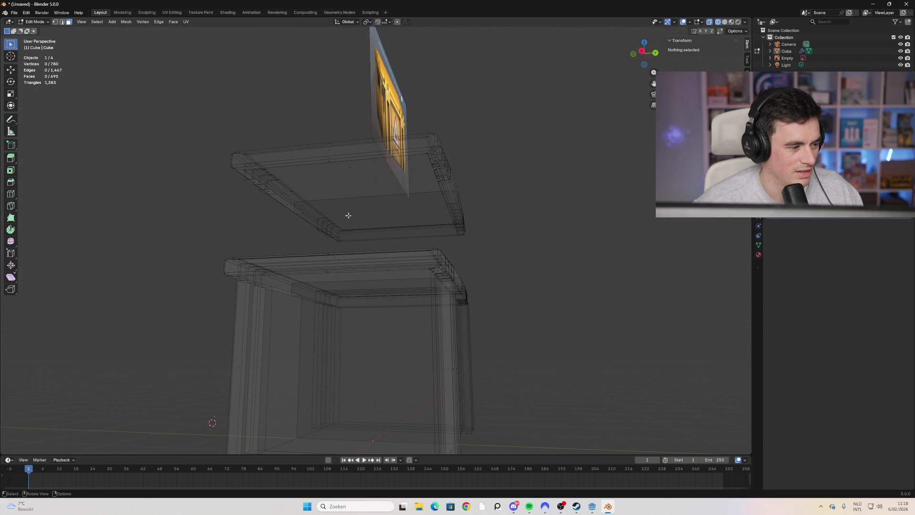
scroll(323, 202, up, 2)
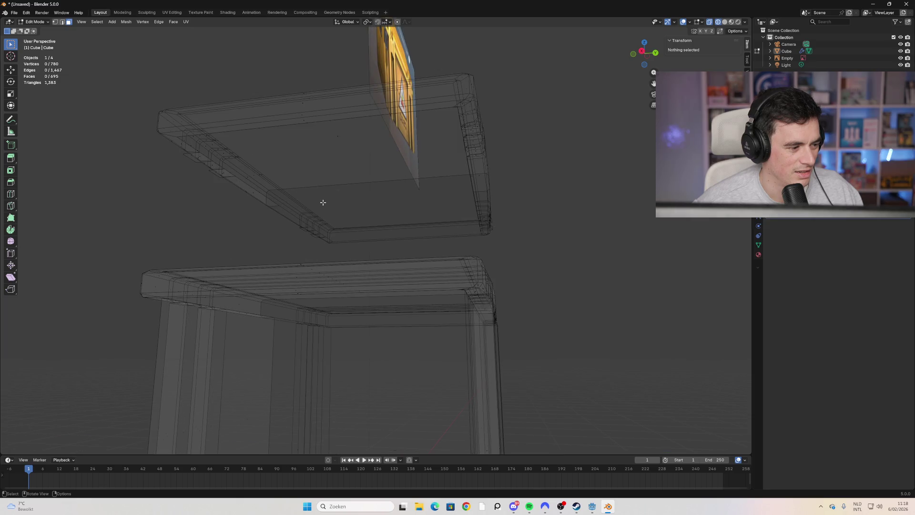
mouse_move(319, 204)
ctrl+middle_down()
mouse_move(307, 208)
mouse_move(345, 286)
mouse_move(313, 263)
ctrl+middle_up()
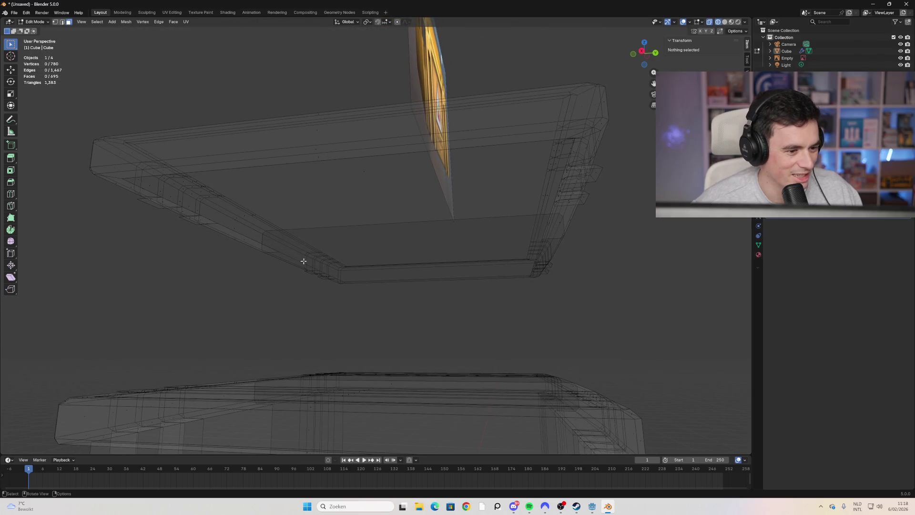
key(l)
right_click(295, 270)
click(188, 105)
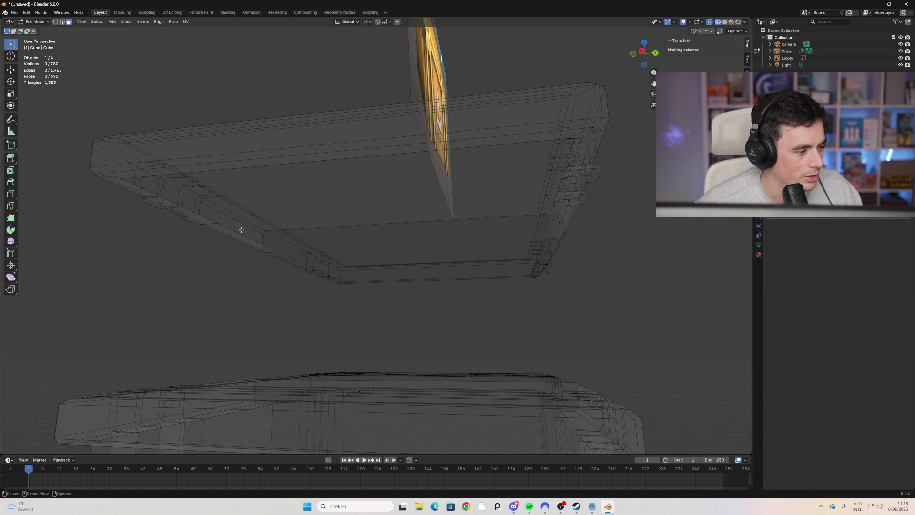
mouse_move(239, 231)
middle_down()
mouse_move(220, 241)
mouse_move(253, 267)
mouse_move(270, 248)
middle_up()
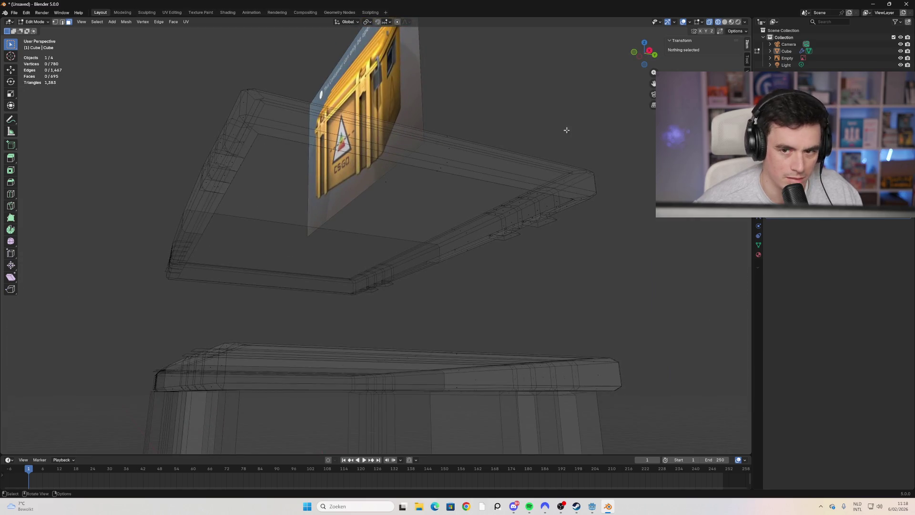
click(640, 58)
mouse_move(494, 226)
middle_down()
mouse_move(362, 216)
mouse_move(379, 227)
mouse_move(362, 218)
middle_up()
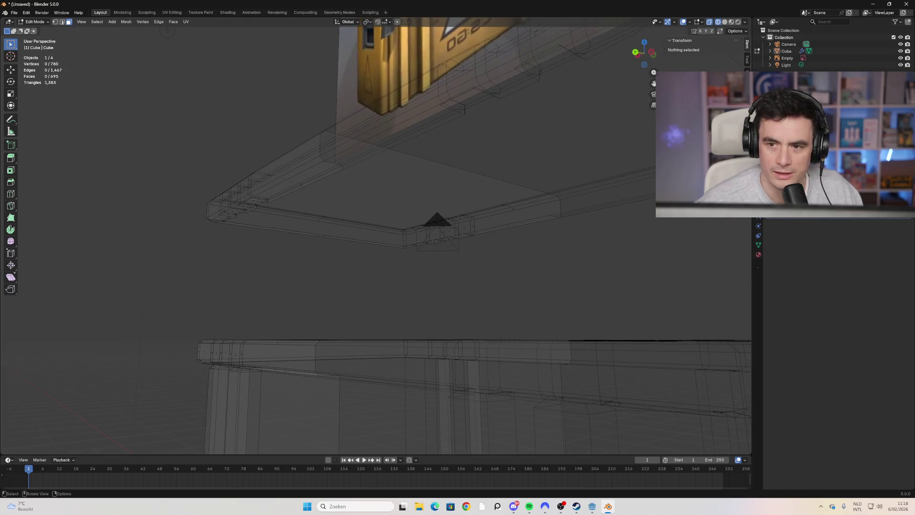
click(732, 22)
middle_drag(414, 230, 426, 224)
scroll(426, 224, down, 3)
middle_drag(375, 310, 388, 301)
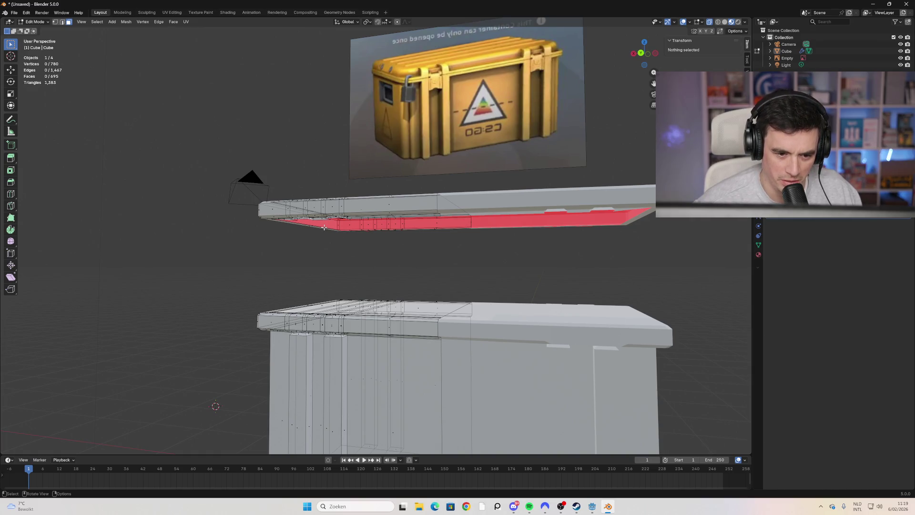
Step: Select the lid's left half with Ctrl+L and fill its open underside with F
middle_drag(399, 243, 387, 218)
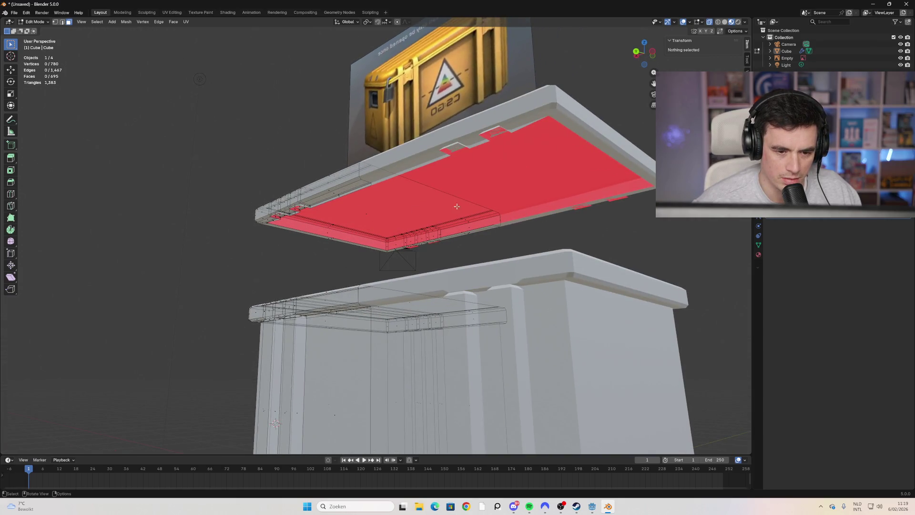
click(341, 188)
key(ctrl+l)
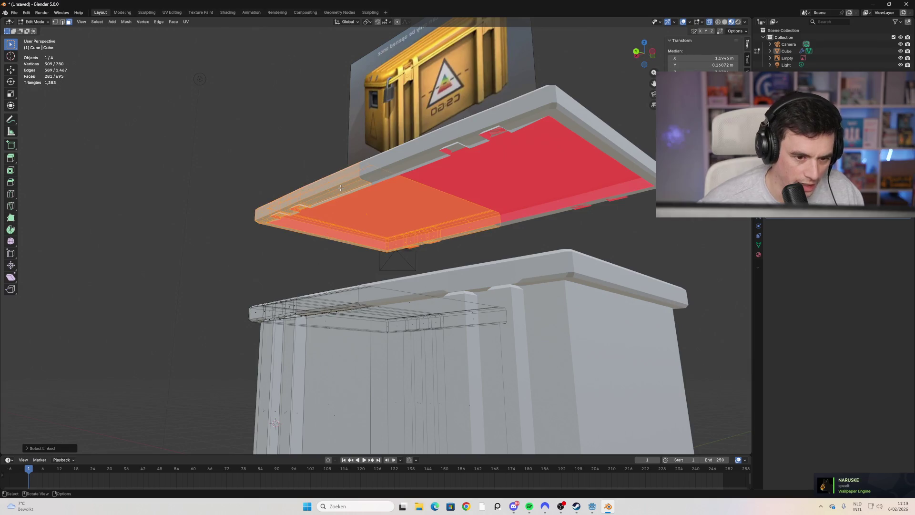
key(f)
mouse_move(276, 223)
middle_down()
mouse_move(194, 215)
mouse_move(256, 260)
mouse_move(337, 239)
mouse_move(325, 242)
mouse_move(343, 267)
mouse_move(367, 267)
mouse_move(324, 229)
mouse_move(260, 194)
mouse_move(284, 227)
mouse_move(294, 208)
mouse_move(287, 199)
middle_up()
key(alt+a)
scroll(225, 233, up, 4)
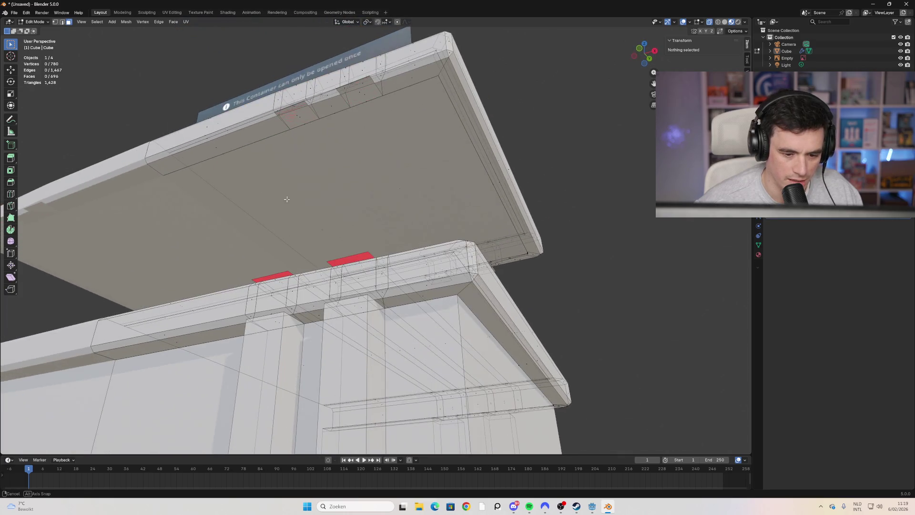
click(718, 21)
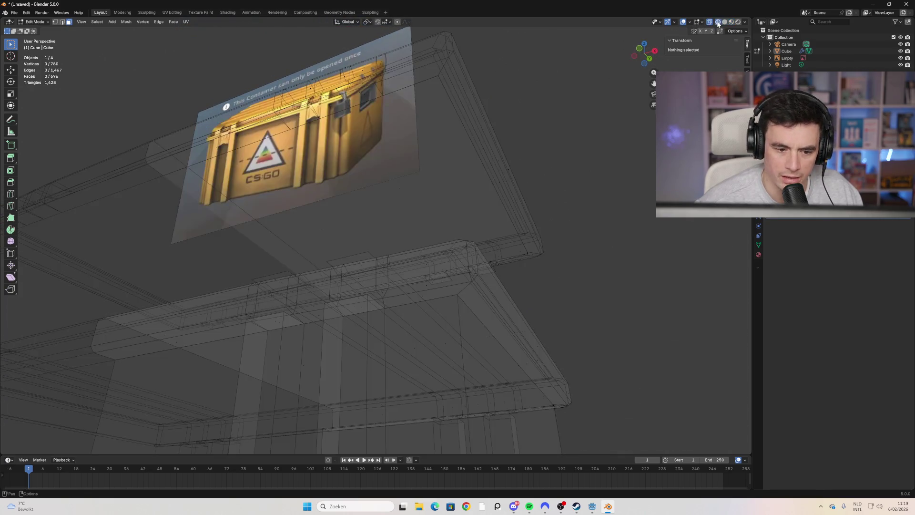
Step: Select the quad face beside the thin sliver under the lid
mouse_move(421, 214)
middle_down()
mouse_move(431, 224)
mouse_move(396, 239)
mouse_move(295, 190)
mouse_move(100, 38)
mouse_move(248, 138)
mouse_move(424, 237)
mouse_move(419, 270)
mouse_move(394, 302)
mouse_move(299, 391)
mouse_move(368, 293)
mouse_move(435, 124)
mouse_move(424, 157)
middle_up()
click(393, 229)
shift+click(434, 232)
click(404, 244)
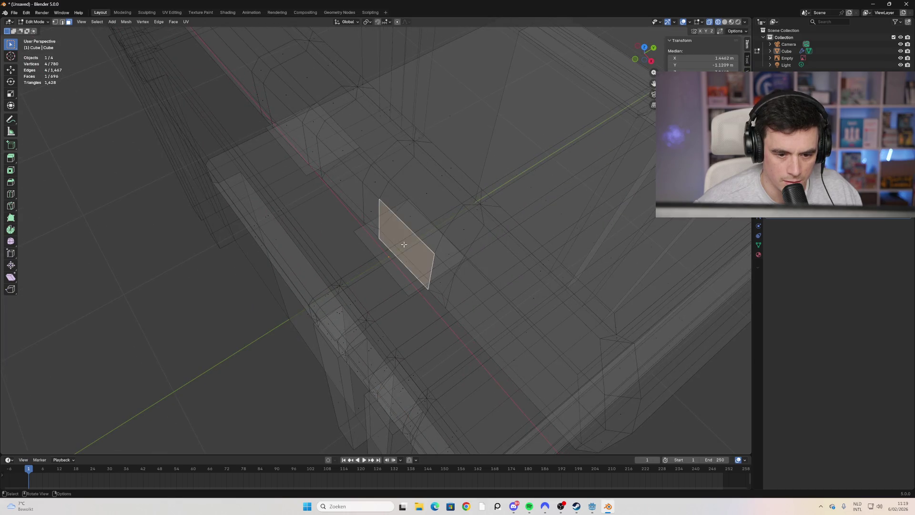
click(425, 239)
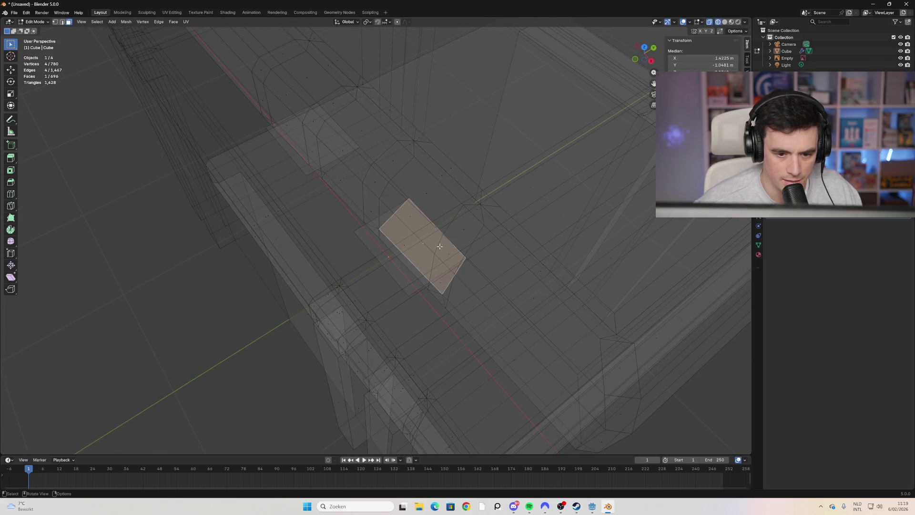
click(404, 266)
click(396, 280)
click(397, 278)
middle_drag(398, 279, 409, 225)
shift+middle_drag(433, 129, 362, 284)
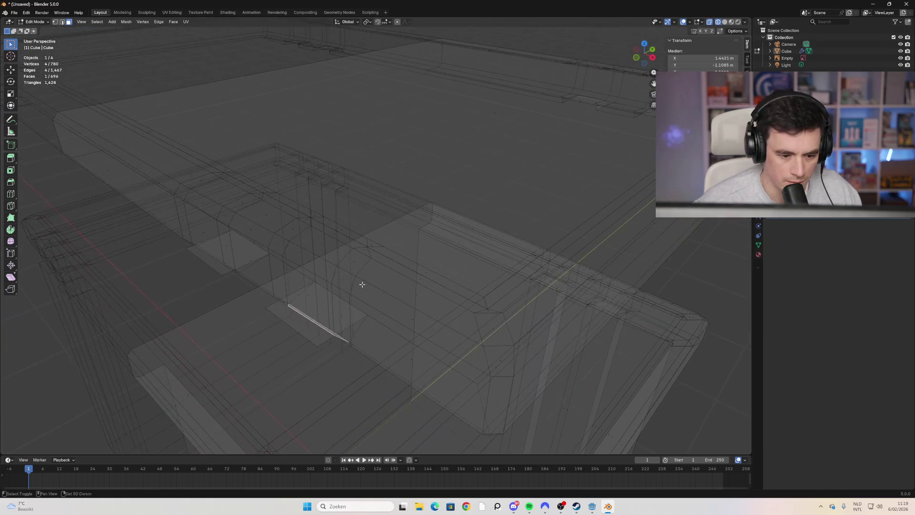
click(322, 325)
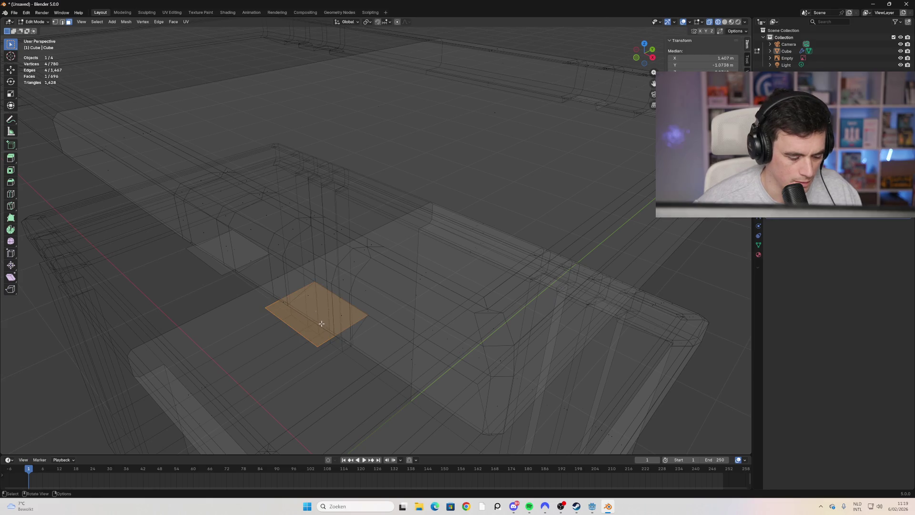
Step: Delete the selected face, then undo to restore it
key(x)
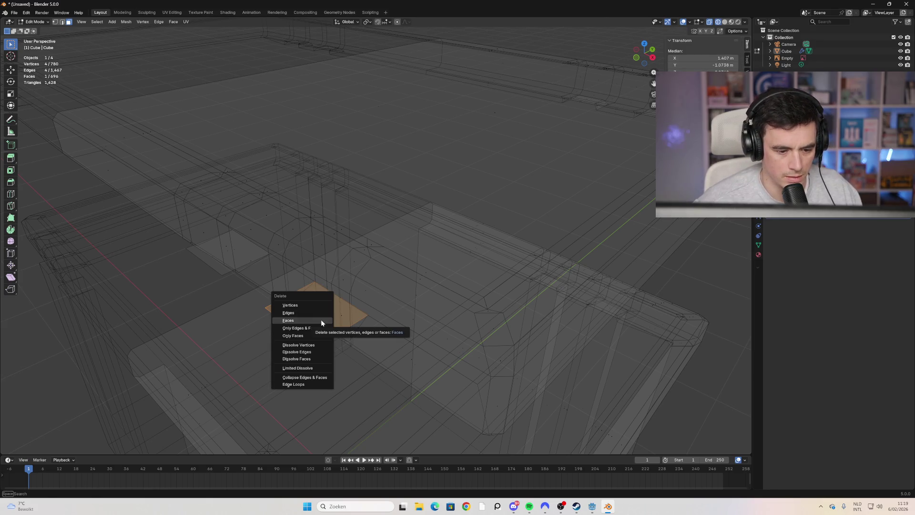
click(322, 320)
mouse_move(297, 321)
middle_down()
mouse_move(317, 299)
mouse_move(319, 306)
middle_up()
key(ctrl+z)
mouse_move(377, 262)
middle_down()
mouse_move(372, 272)
mouse_move(359, 241)
mouse_move(532, 179)
middle_up()
Step: Return to opaque Solid shading and orbit to the red patches on the rim
click(731, 22)
mouse_move(429, 124)
middle_down()
mouse_move(407, 127)
mouse_move(406, 104)
mouse_move(421, 108)
mouse_move(374, 105)
mouse_move(342, 193)
mouse_move(370, 185)
middle_up()
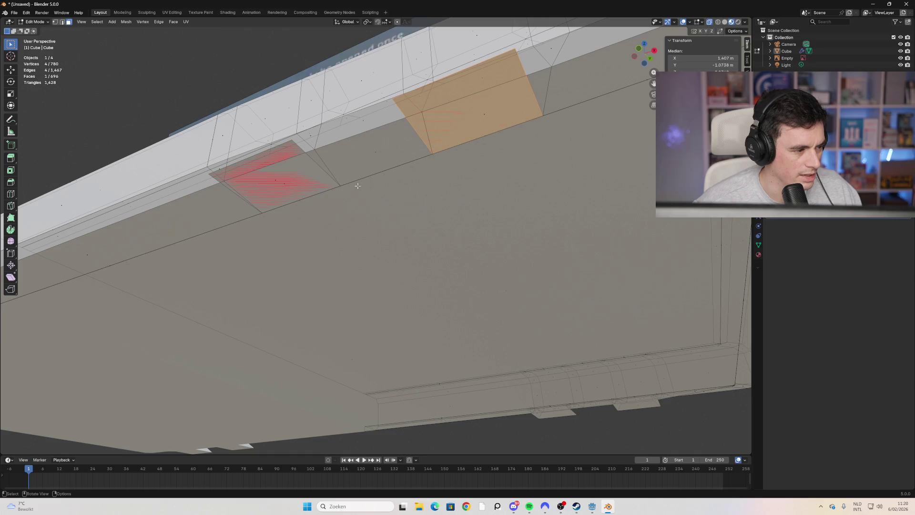
scroll(350, 190, down, 5)
mouse_move(326, 208)
middle_down()
mouse_move(387, 354)
mouse_move(325, 216)
mouse_move(322, 137)
middle_up()
mouse_move(365, 92)
middle_down()
mouse_move(369, 252)
mouse_move(367, 200)
mouse_move(369, 247)
mouse_move(376, 241)
middle_up()
click(639, 107)
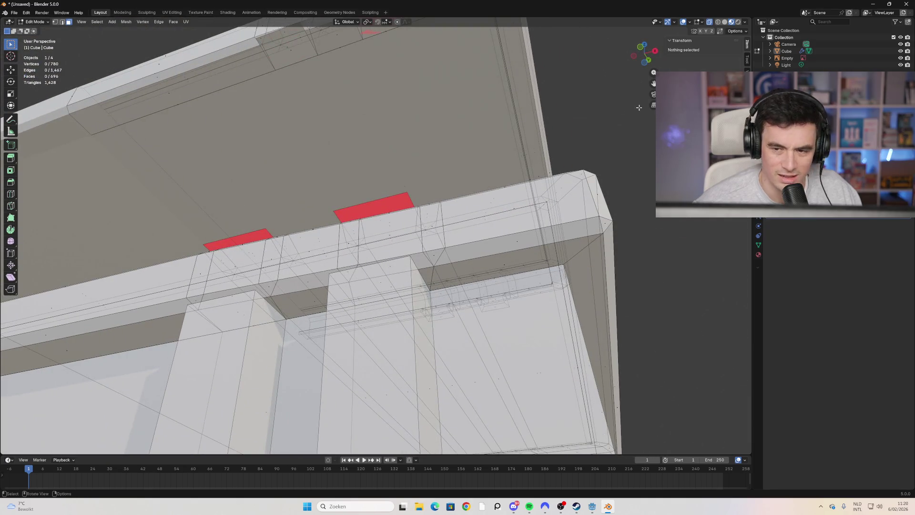
click(718, 22)
mouse_move(477, 201)
middle_down()
mouse_move(495, 230)
mouse_move(476, 177)
mouse_move(480, 215)
mouse_move(367, 223)
middle_up()
click(731, 23)
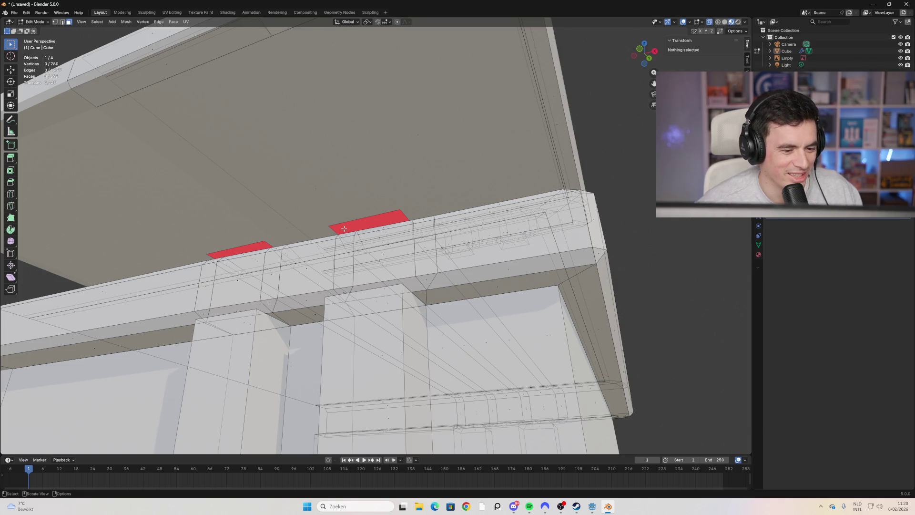
scroll(344, 229, down, 6)
mouse_move(337, 228)
middle_down()
mouse_move(334, 241)
mouse_move(331, 210)
mouse_move(361, 219)
mouse_move(645, 386)
mouse_move(592, 265)
mouse_move(355, 221)
mouse_move(340, 190)
mouse_move(384, 262)
mouse_move(349, 198)
middle_up()
click(369, 235)
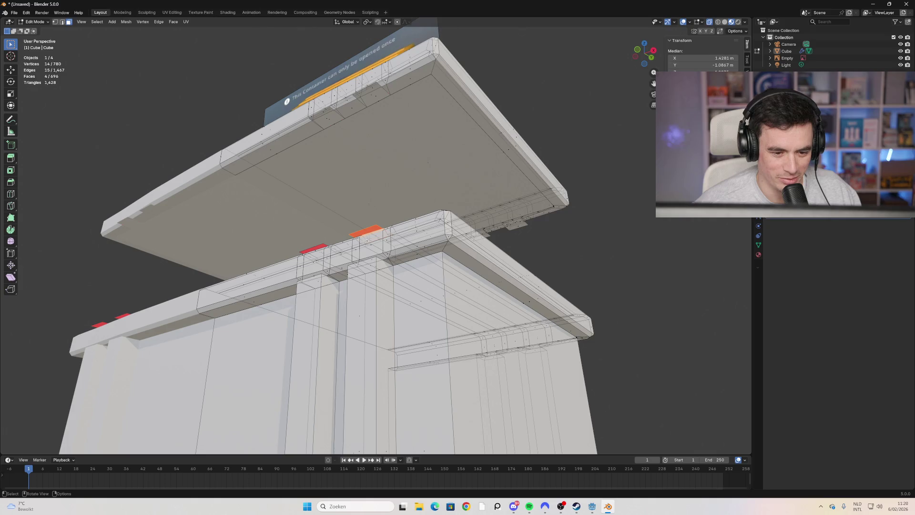
Step: Delete the four faulty faces under the lid and inspect the red rim patch
key(x)
click(373, 237)
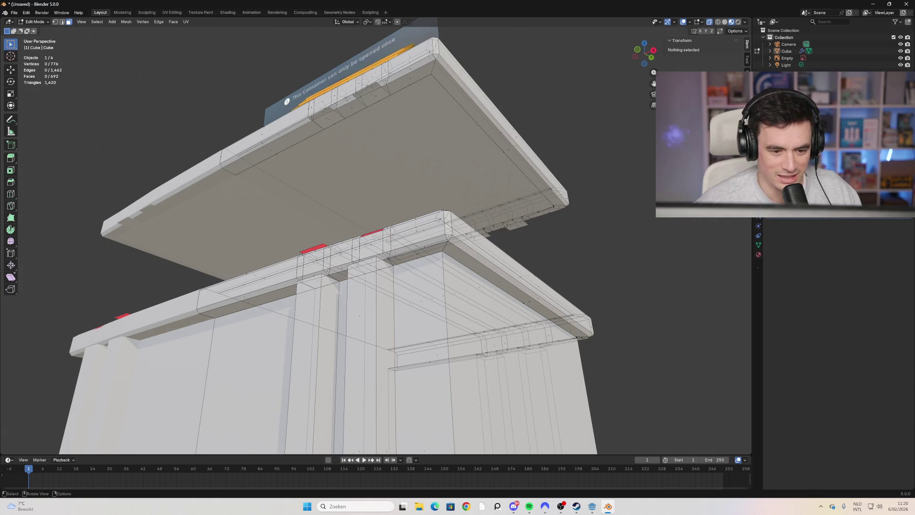
middle_drag(367, 230, 388, 263)
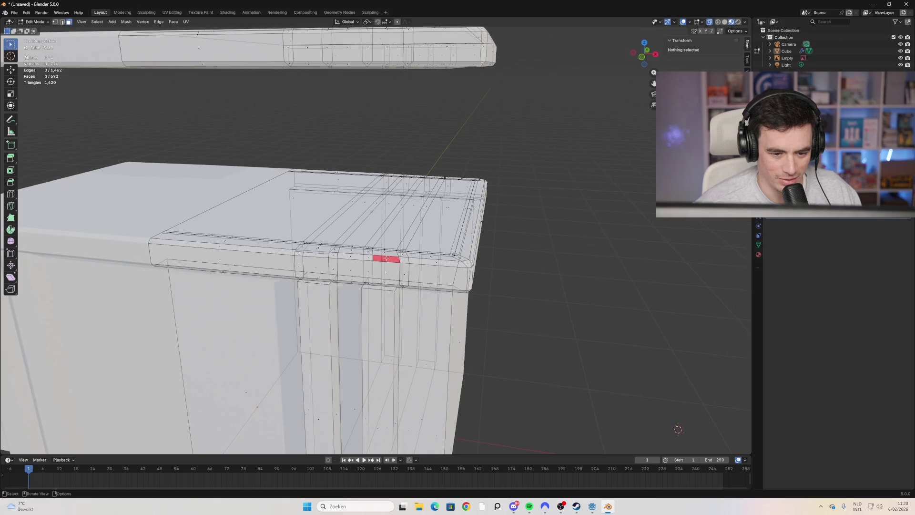
click(389, 263)
scroll(389, 260, up, 3)
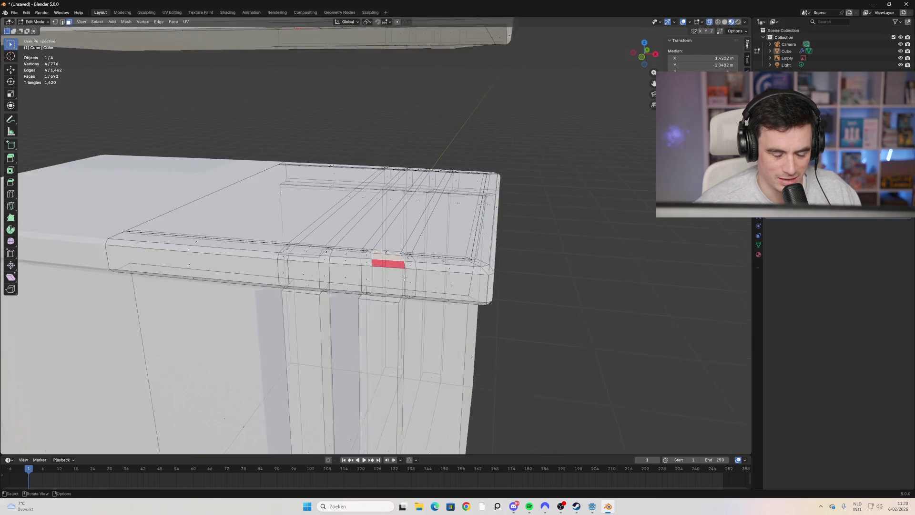
mouse_move(355, 271)
middle_down()
mouse_move(394, 277)
mouse_move(375, 283)
middle_up()
click(398, 290)
key(alt+a)
Step: Select the three faces around the front rim gap and fill it with F
click(374, 281)
shift+click(357, 267)
shift+click(346, 290)
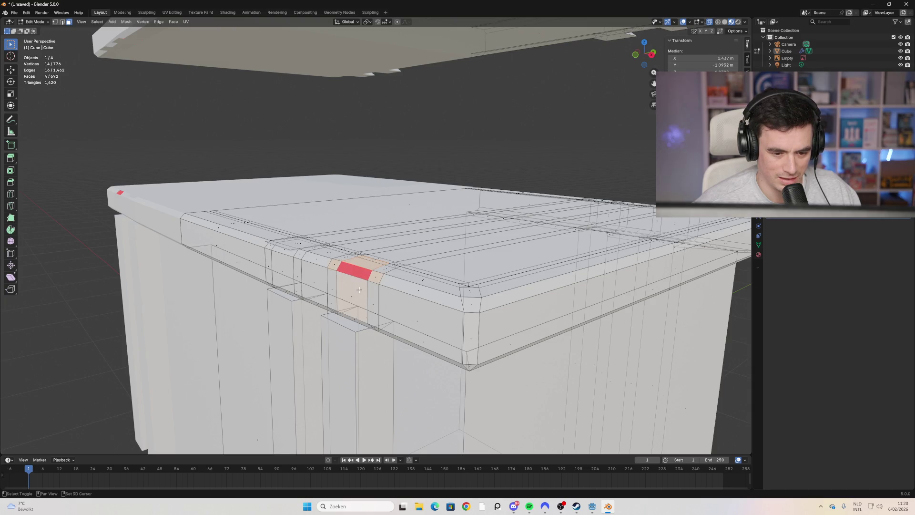
key(f)
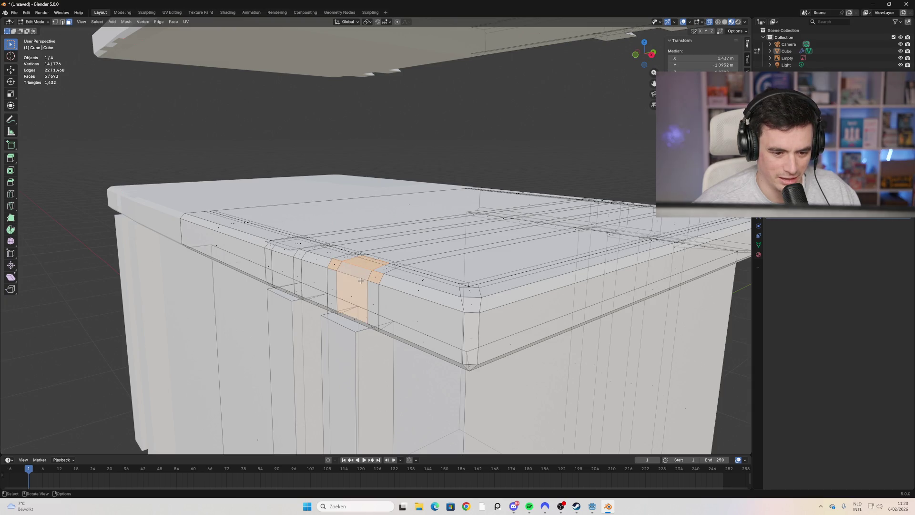
key(alt+a)
mouse_move(406, 284)
middle_down()
mouse_move(353, 282)
mouse_move(429, 275)
middle_up()
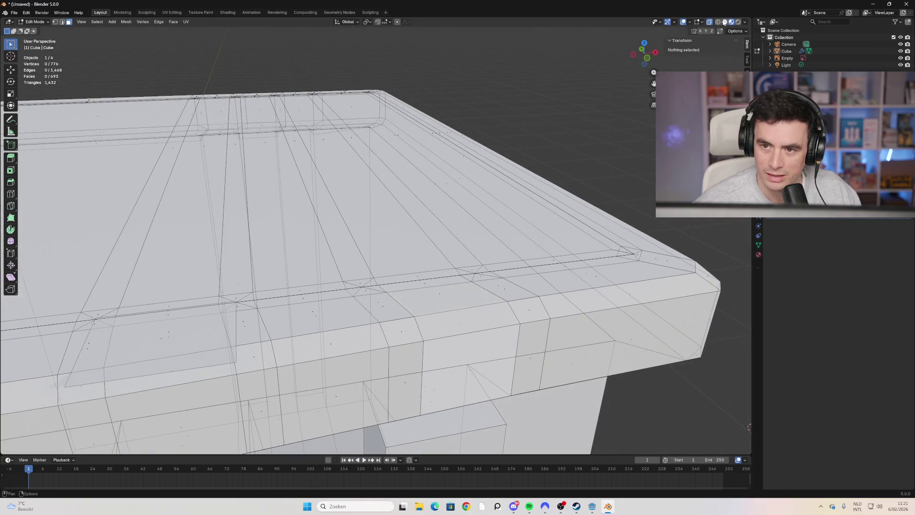
Step: Turn on X-ray and switch to Material Preview shading
click(723, 22)
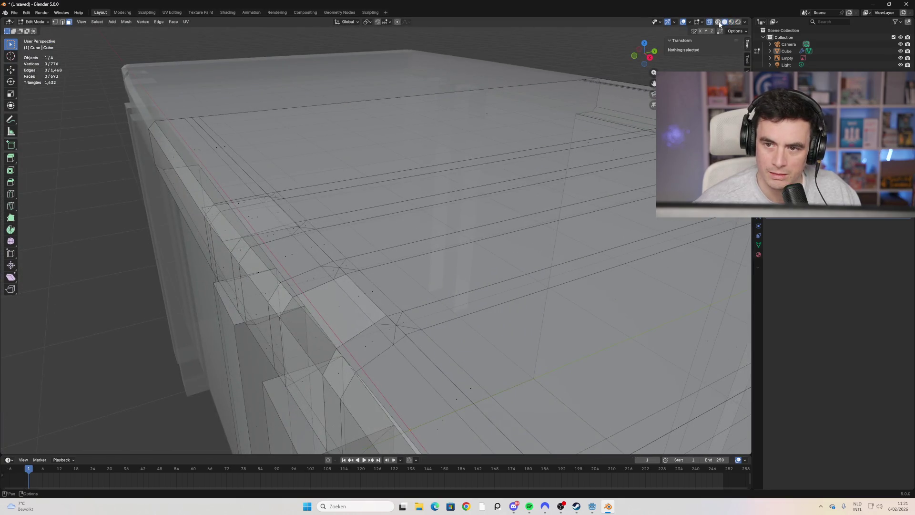
click(730, 22)
mouse_move(429, 183)
middle_down()
mouse_move(444, 190)
mouse_move(470, 172)
mouse_move(456, 202)
middle_up()
scroll(433, 229, down, 2)
mouse_move(402, 233)
middle_down()
mouse_move(372, 233)
mouse_move(391, 243)
mouse_move(353, 198)
mouse_move(325, 215)
mouse_move(323, 231)
mouse_move(284, 203)
mouse_move(269, 205)
mouse_move(301, 262)
mouse_move(286, 245)
middle_up()
Step: Delete the three faulty faces on the body's top rim
click(301, 205)
key(alt+a)
click(281, 285)
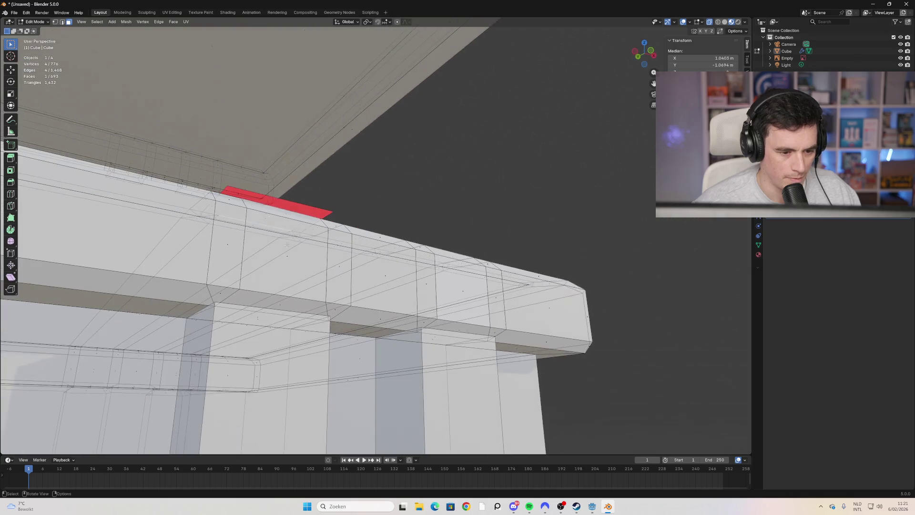
click(284, 205)
click(324, 216)
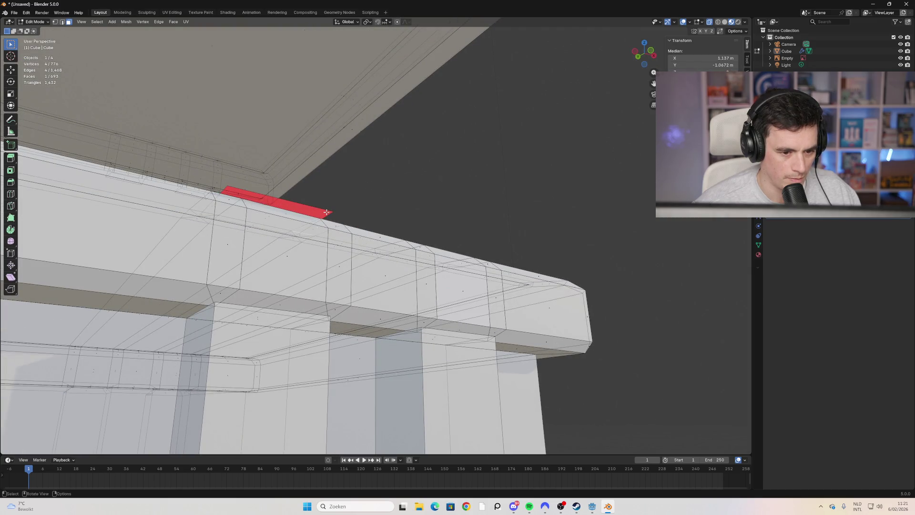
shift+click(327, 213)
mouse_move(327, 212)
middle_down()
mouse_move(282, 324)
mouse_move(317, 287)
mouse_move(144, 108)
middle_up()
shift+click(278, 330)
key(x)
click(318, 287)
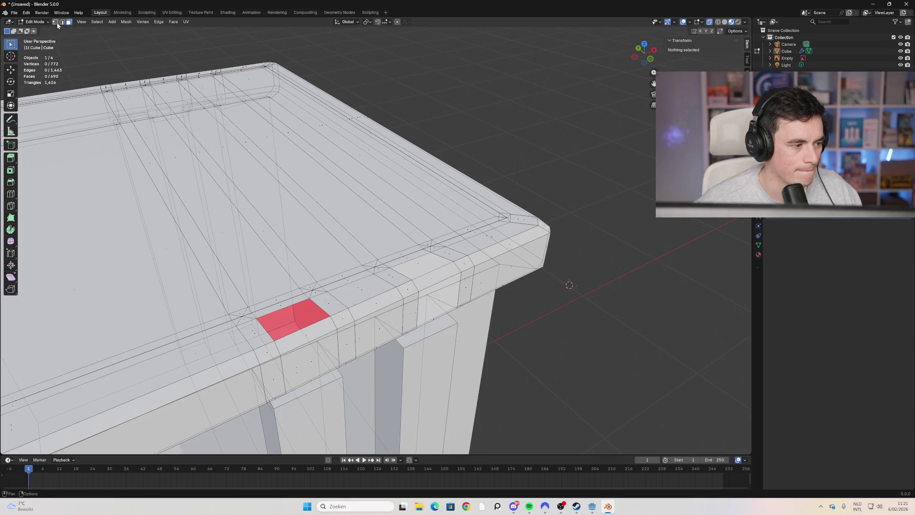
Step: Select the hole's border vertices and bring up the Ctrl+F Face menu
shift+click(270, 328)
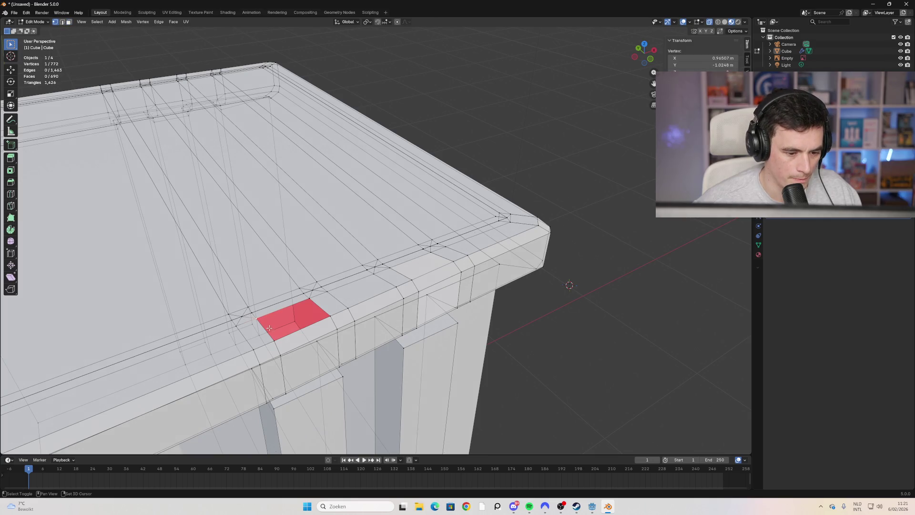
shift+click(309, 300)
key(b)
drag(307, 299, 308, 308)
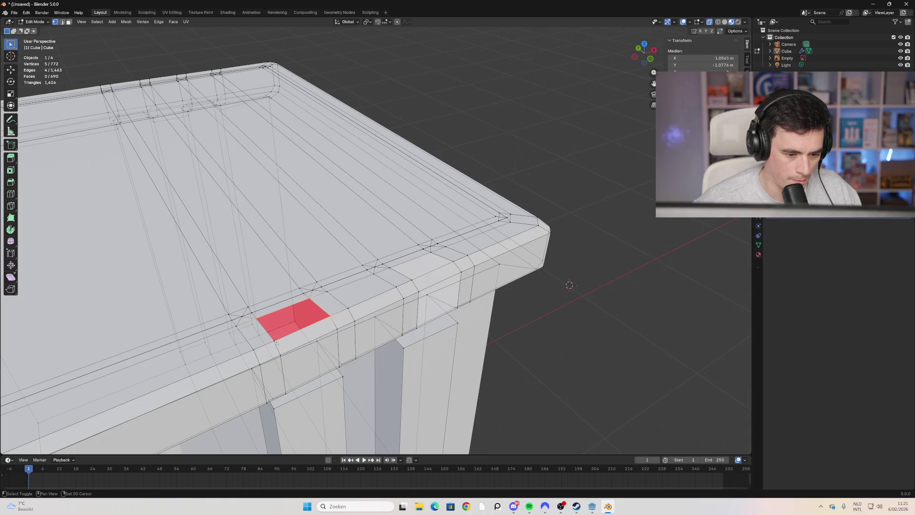
key(ctrl+f)
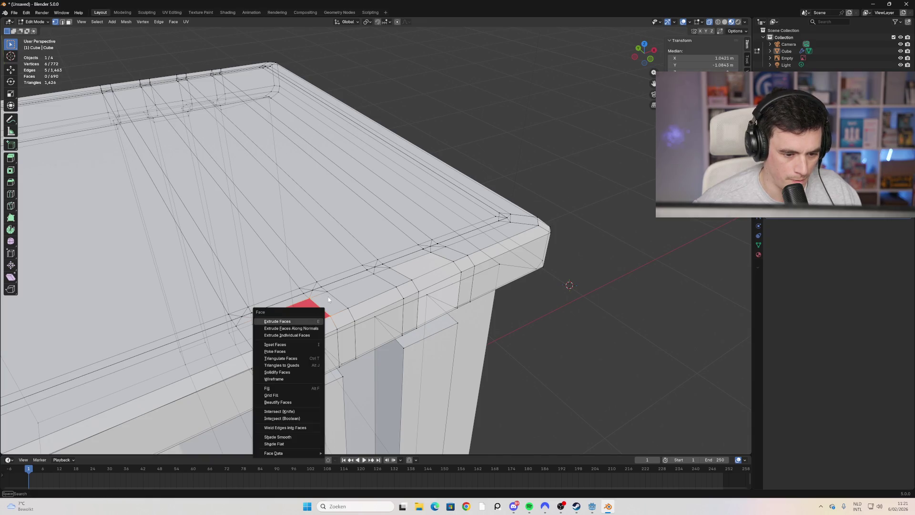
Step: Choose Fill to close the rim hole with one face, then orbit to the lid's underside
key(g)
click(300, 277)
mouse_move(300, 276)
middle_down()
mouse_move(316, 119)
mouse_move(425, 339)
middle_up()
scroll(386, 149, up, 1)
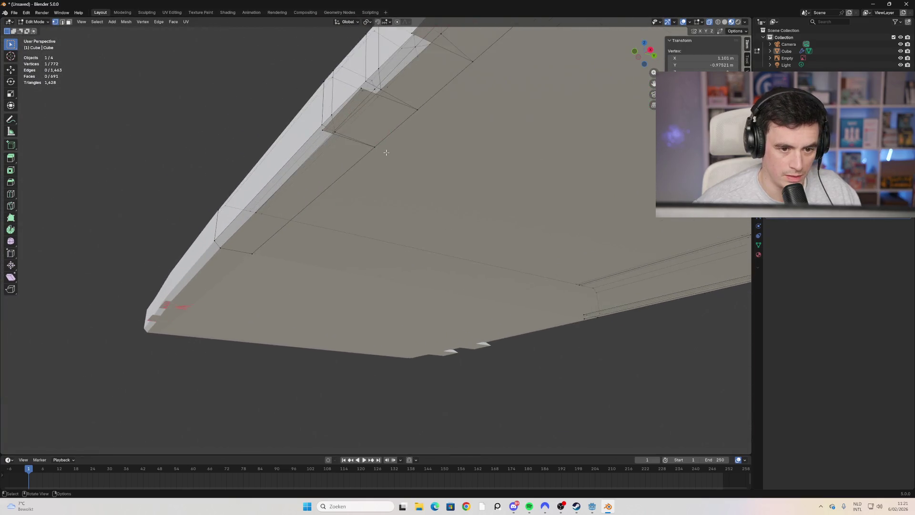
scroll(382, 139, up, 5)
mouse_move(401, 165)
middle_down()
mouse_move(421, 217)
mouse_move(429, 212)
mouse_move(408, 204)
mouse_move(405, 215)
mouse_move(409, 270)
middle_up()
scroll(409, 270, down, 2)
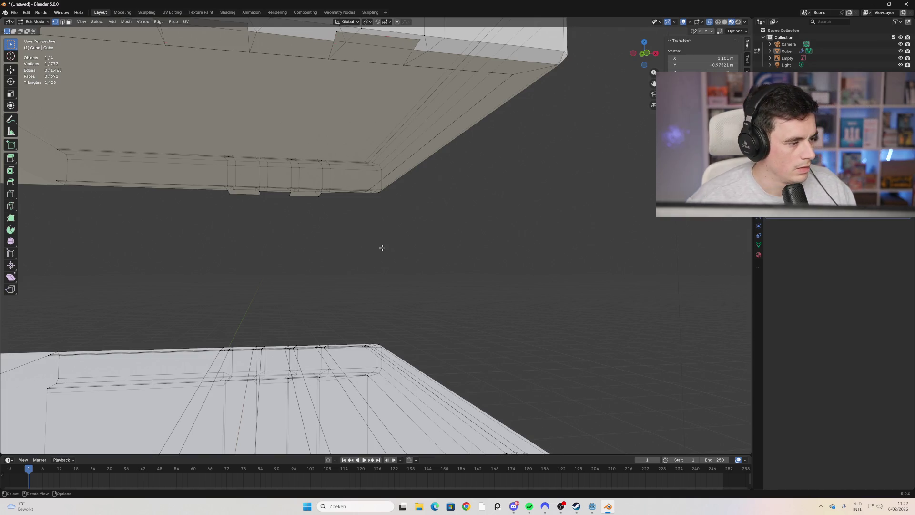
scroll(370, 231, down, 3)
scroll(370, 231, down, 4)
middle_drag(370, 231, 340, 259)
scroll(404, 171, up, 8)
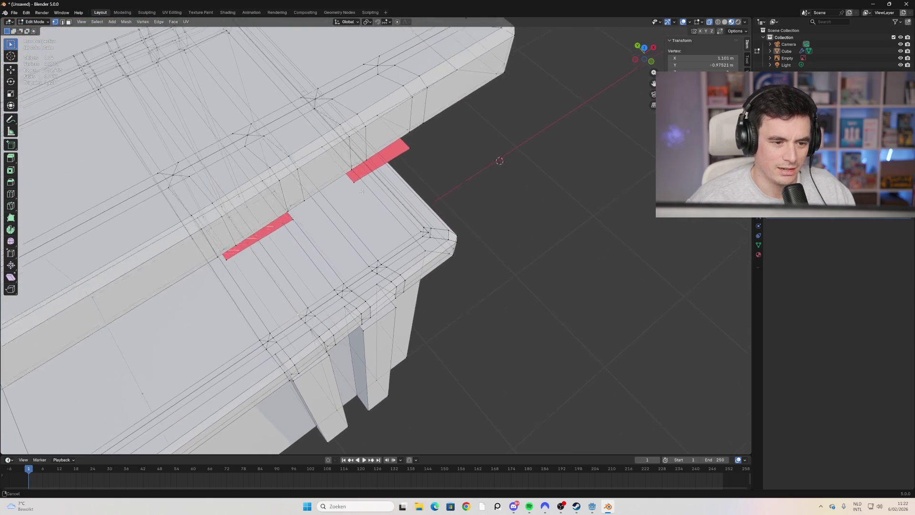
middle_drag(388, 182, 350, 177)
click(293, 132)
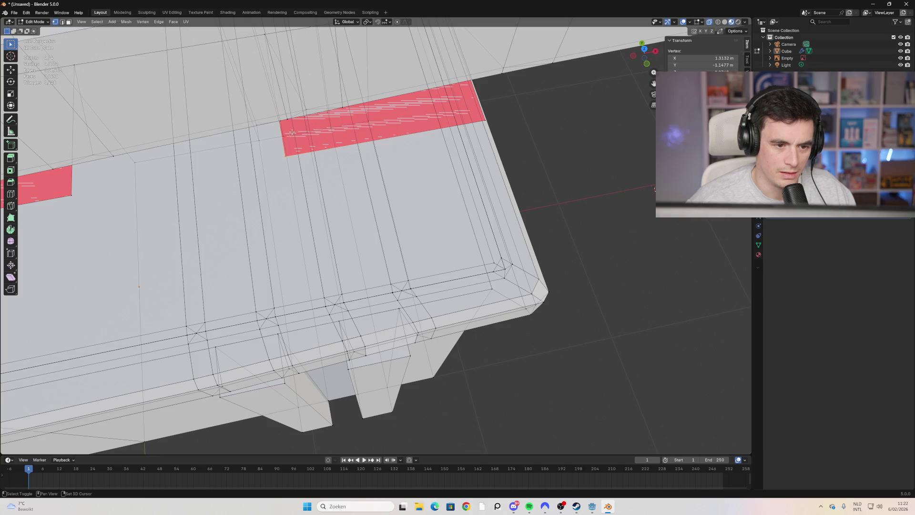
key(alt+a)
mouse_move(277, 130)
middle_down()
mouse_move(347, 61)
mouse_move(345, 109)
middle_up()
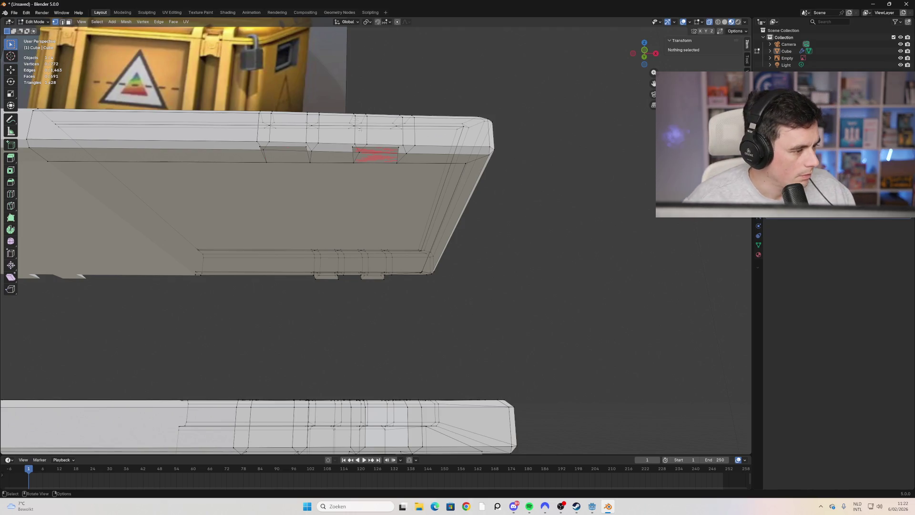
scroll(372, 267, down, 3)
scroll(372, 268, up, 3)
mouse_move(373, 268)
middle_down()
mouse_move(268, 210)
mouse_move(417, 273)
mouse_move(524, 334)
mouse_move(616, 352)
middle_up()
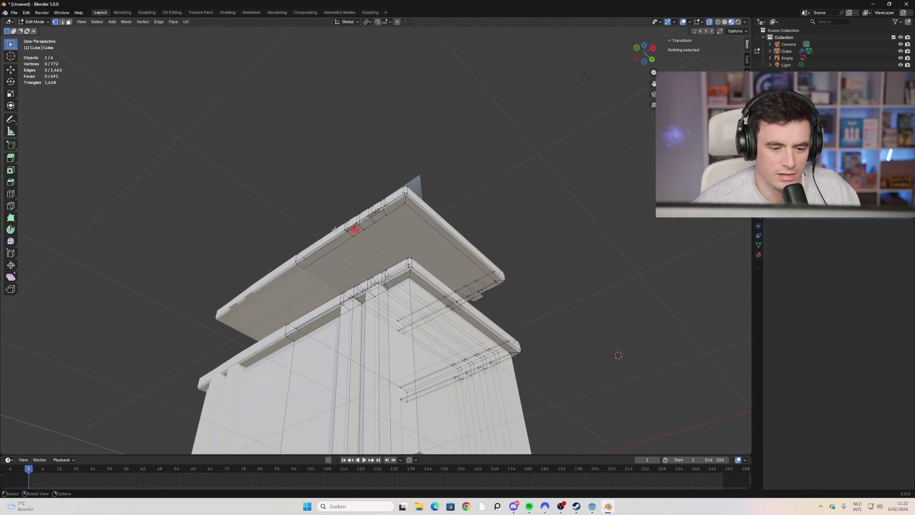
scroll(329, 263, up, 5)
mouse_move(330, 263)
middle_down()
mouse_move(316, 227)
mouse_move(337, 194)
mouse_move(283, 158)
mouse_move(301, 157)
mouse_move(305, 167)
mouse_move(354, 100)
mouse_move(359, 126)
mouse_move(343, 113)
mouse_move(351, 129)
mouse_move(355, 113)
mouse_move(365, 122)
middle_up()
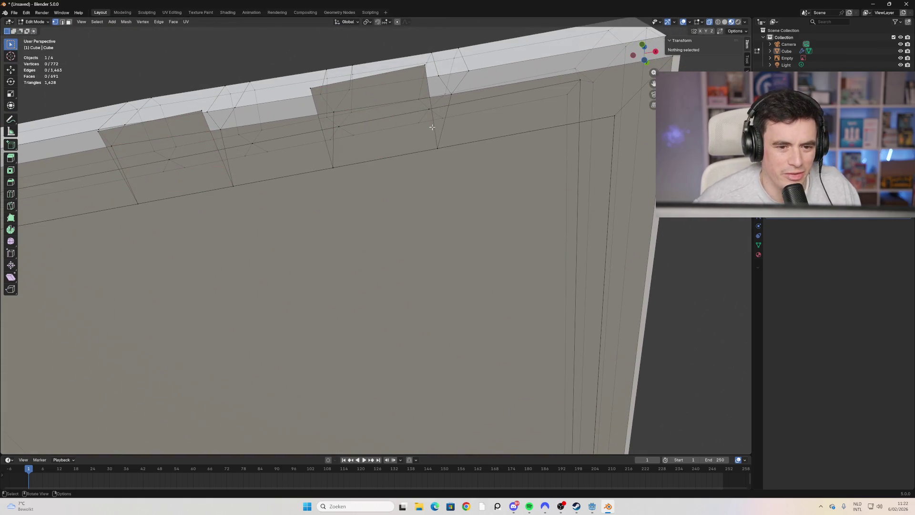
scroll(387, 123, down, 2)
mouse_move(335, 146)
middle_down()
mouse_move(349, 147)
mouse_move(368, 292)
middle_up()
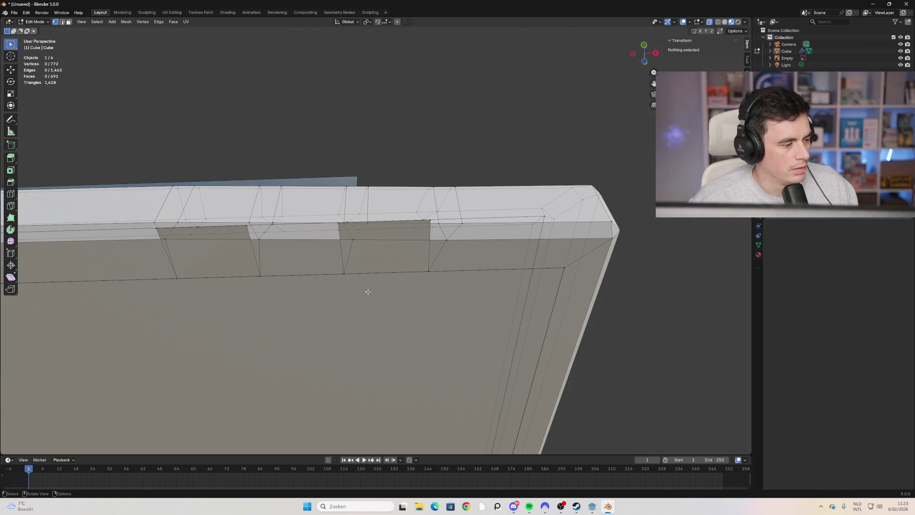
scroll(368, 291, down, 8)
mouse_move(343, 377)
middle_down()
mouse_move(337, 390)
mouse_move(352, 370)
middle_up()
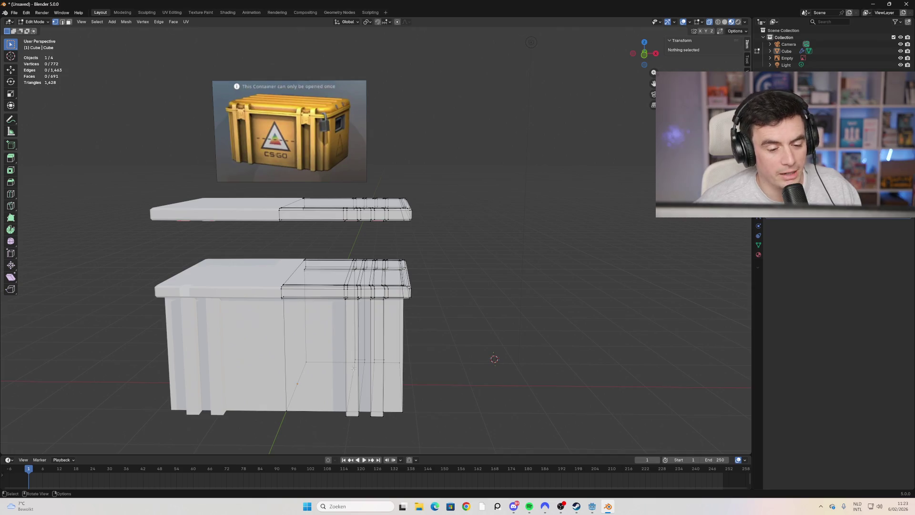
click(529, 506)
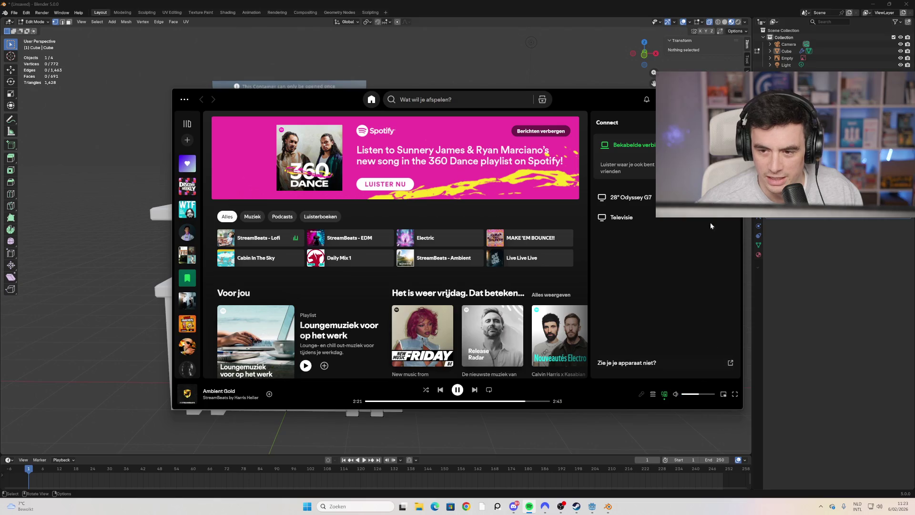
click(529, 506)
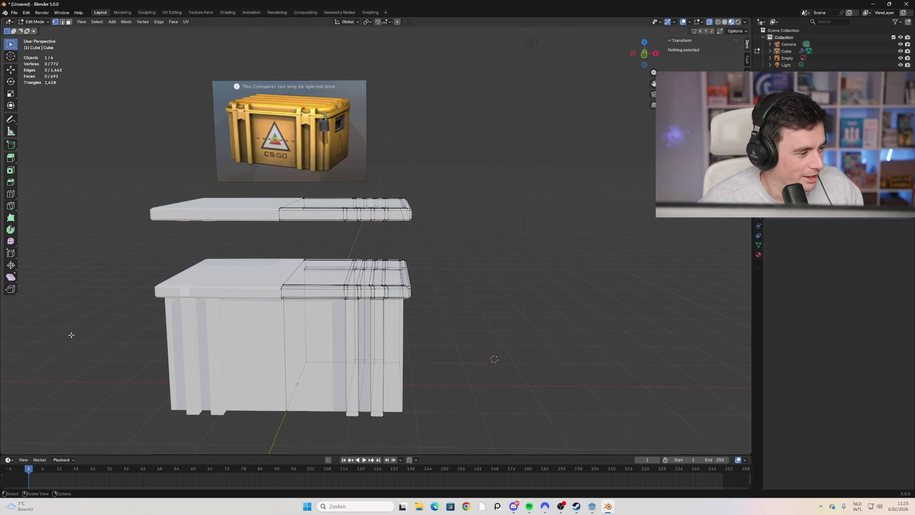
Step: Select the four corner vertices of the notch face under the lid and delete that face
middle_drag(416, 308, 362, 267)
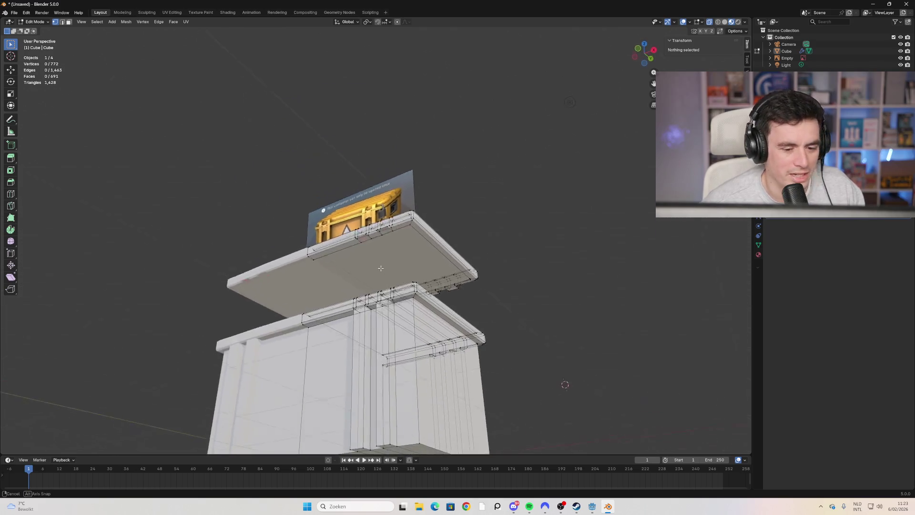
scroll(324, 300, up, 8)
mouse_move(325, 299)
middle_down()
mouse_move(386, 292)
mouse_move(359, 272)
middle_up()
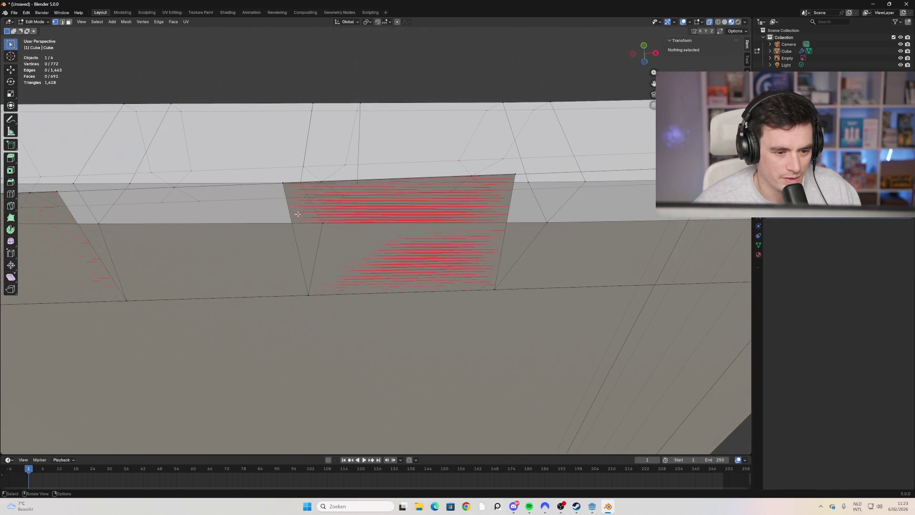
shift+middle_drag(302, 245, 374, 313)
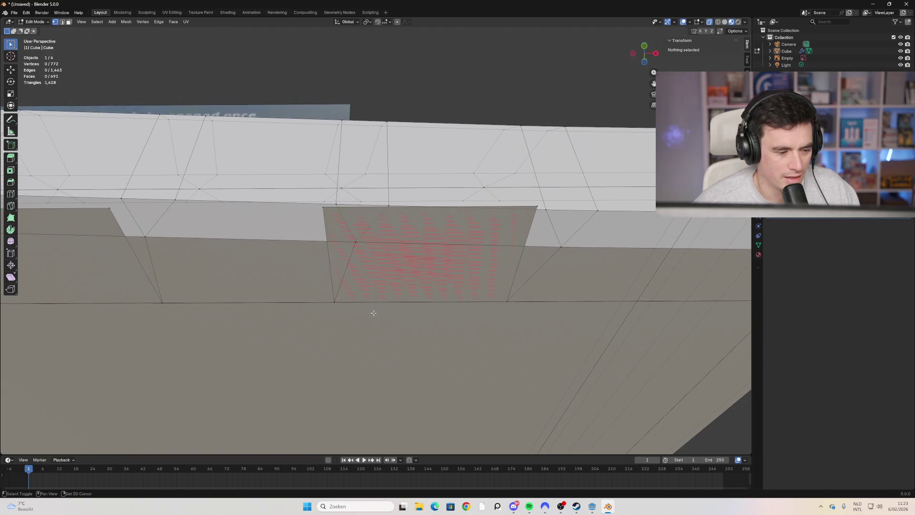
shift+click(333, 308)
shift+click(505, 302)
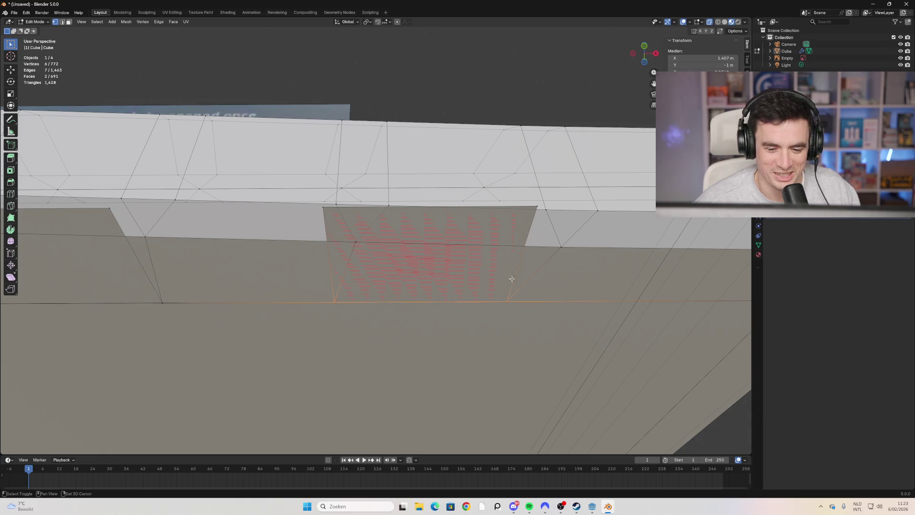
shift+click(537, 206)
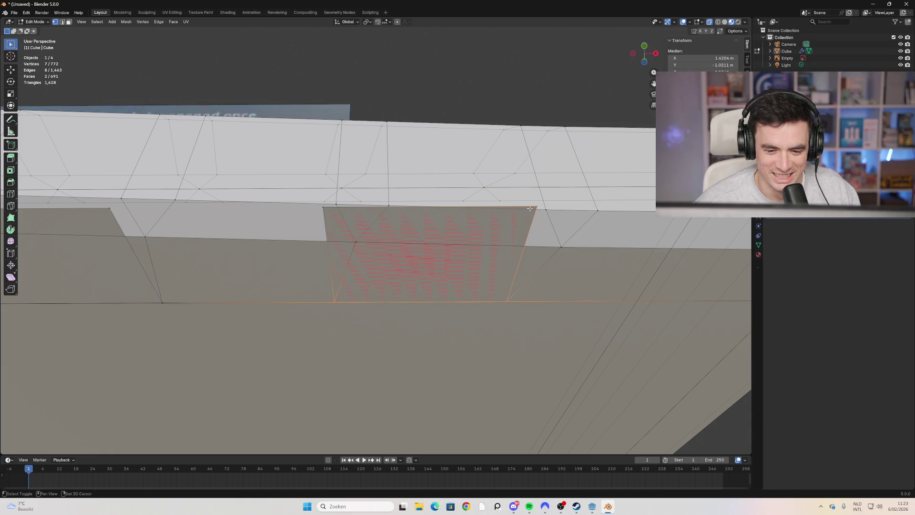
shift+click(333, 204)
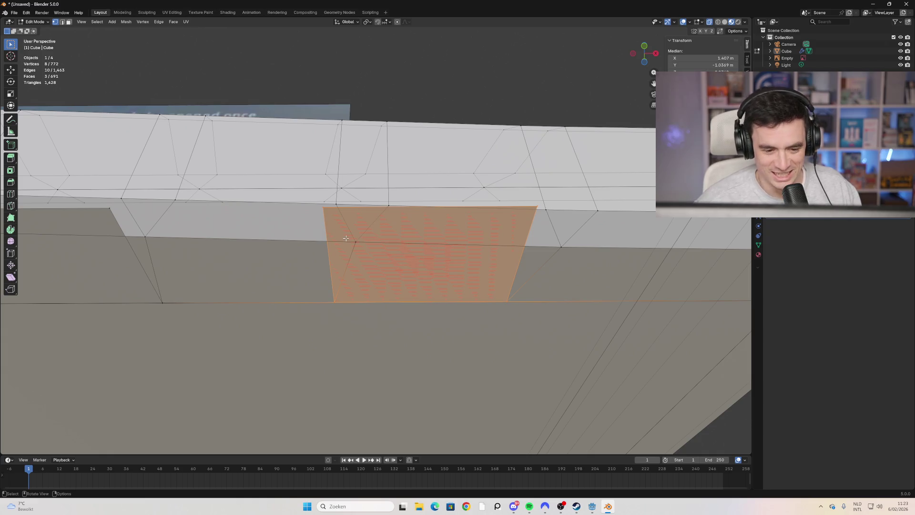
key(x)
click(345, 238)
Step: Select the four corners of the faulty lid patch and delete its faces
mouse_move(345, 238)
middle_down()
mouse_move(385, 261)
mouse_move(434, 326)
middle_up()
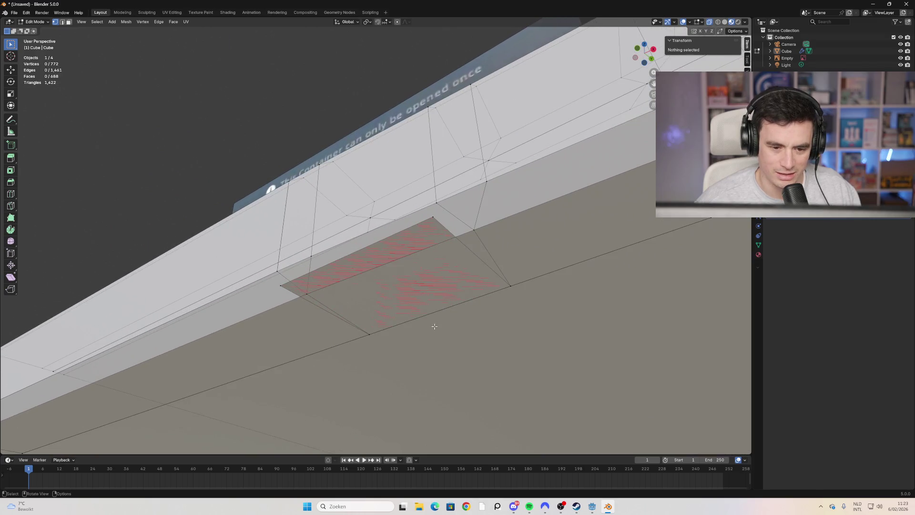
click(423, 223)
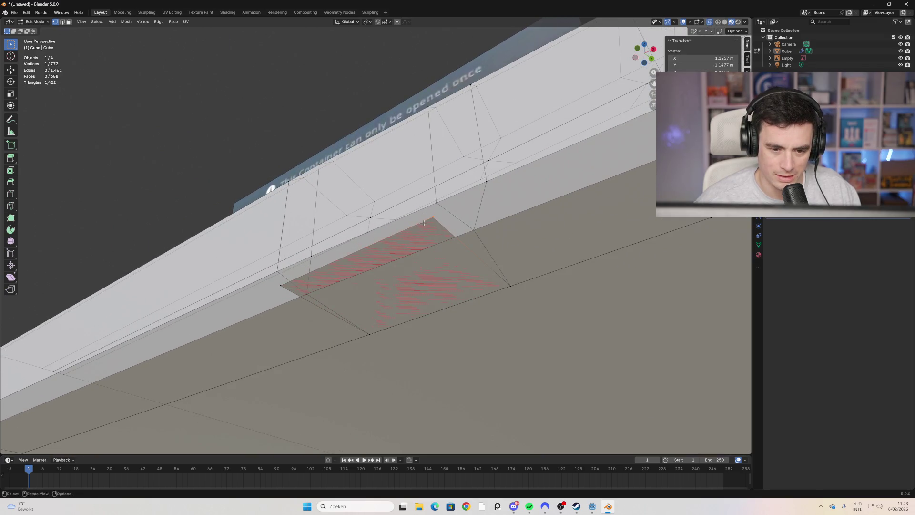
ctrl+click(511, 285)
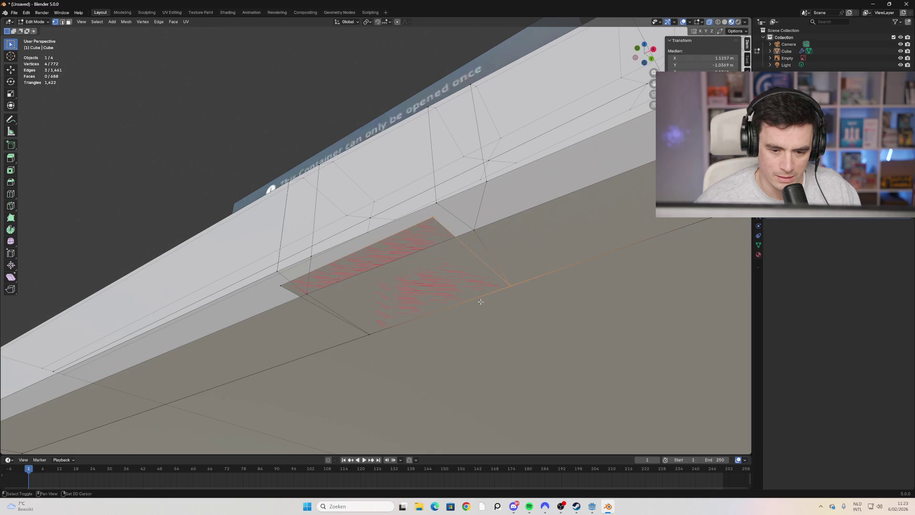
ctrl+shift+click(370, 334)
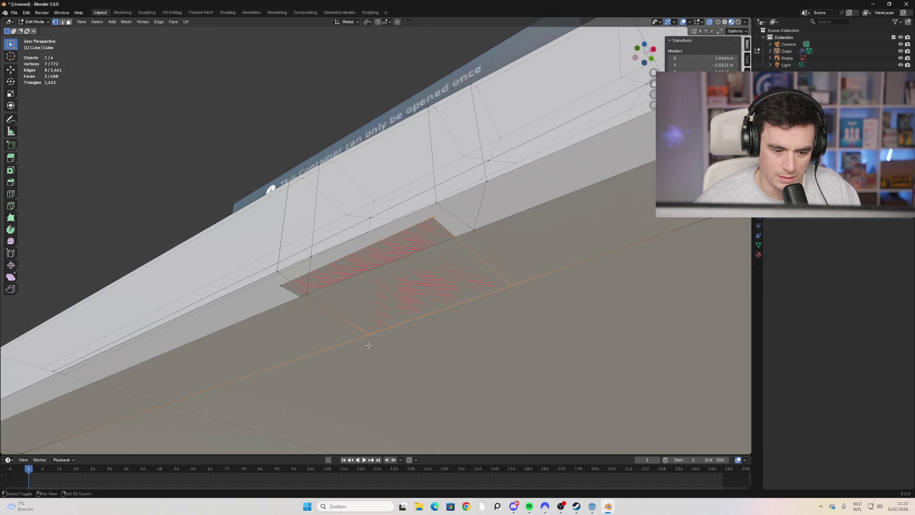
shift+click(281, 286)
shift+middle_drag(369, 292, 378, 290)
right_click(379, 291)
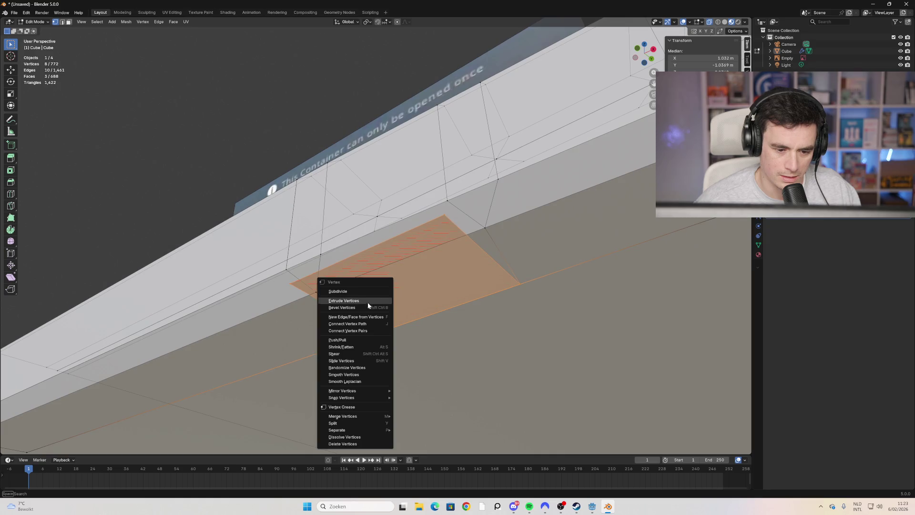
middle_drag(434, 288, 454, 296)
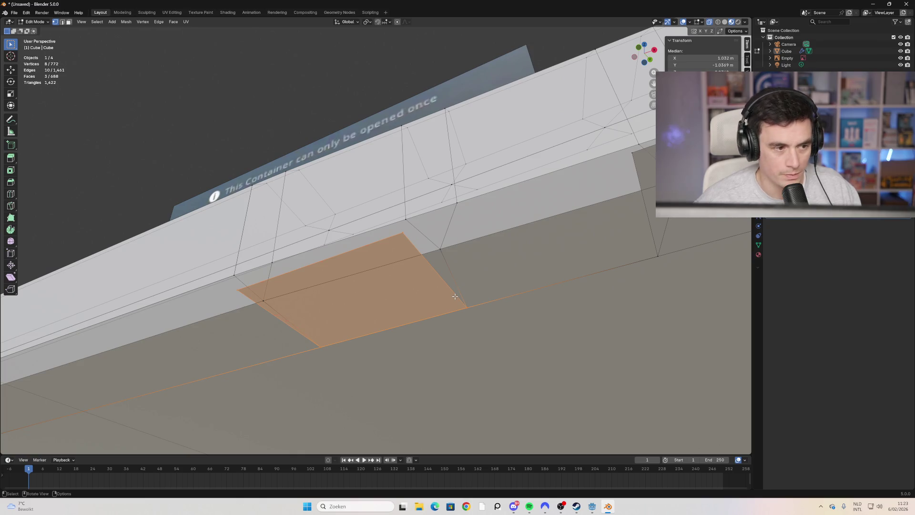
key(x)
click(455, 297)
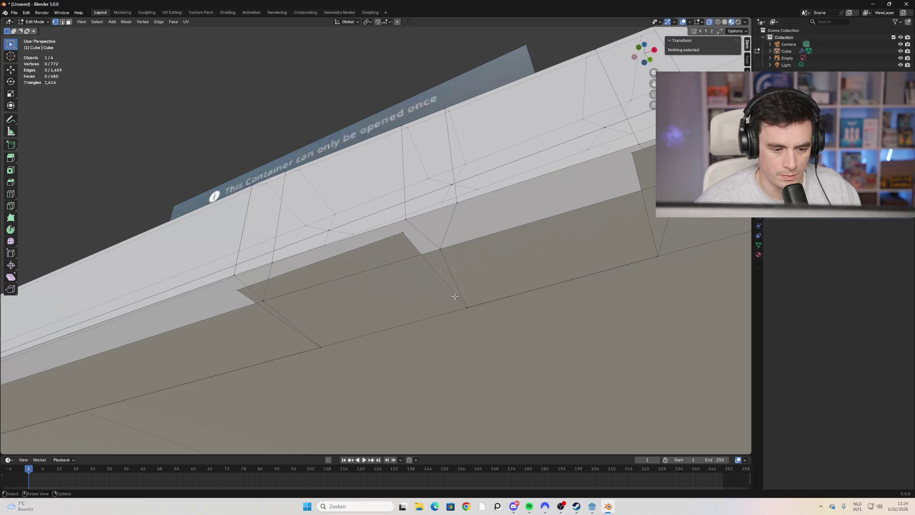
scroll(388, 378, down, 8)
mouse_move(388, 379)
middle_down()
mouse_move(462, 323)
mouse_move(473, 351)
middle_up()
scroll(474, 352, up, 5)
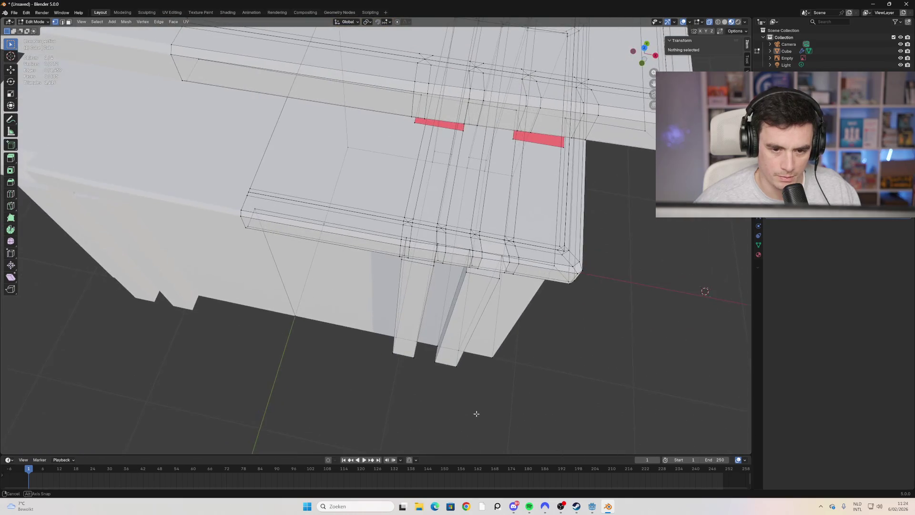
mouse_move(440, 247)
middle_down()
mouse_move(402, 253)
mouse_move(378, 215)
middle_up()
scroll(402, 254, up, 4)
click(378, 215)
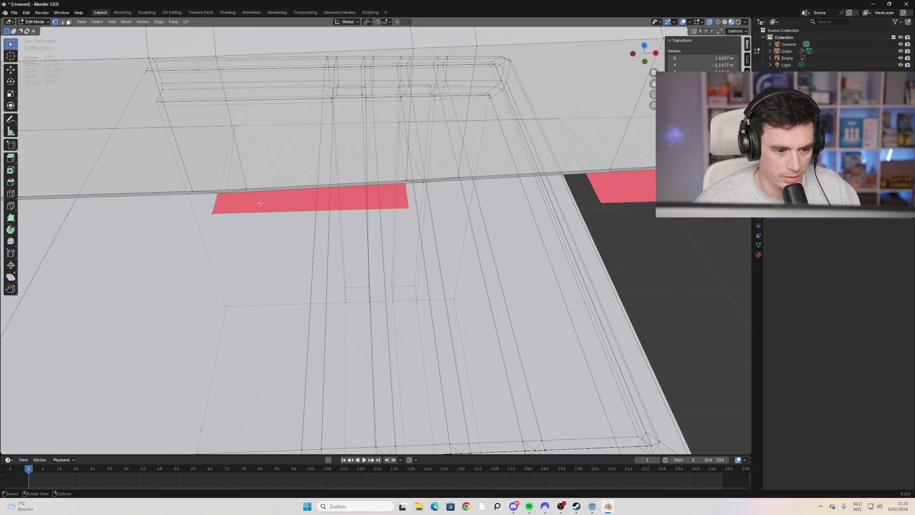
click(69, 22)
alt+click(303, 201)
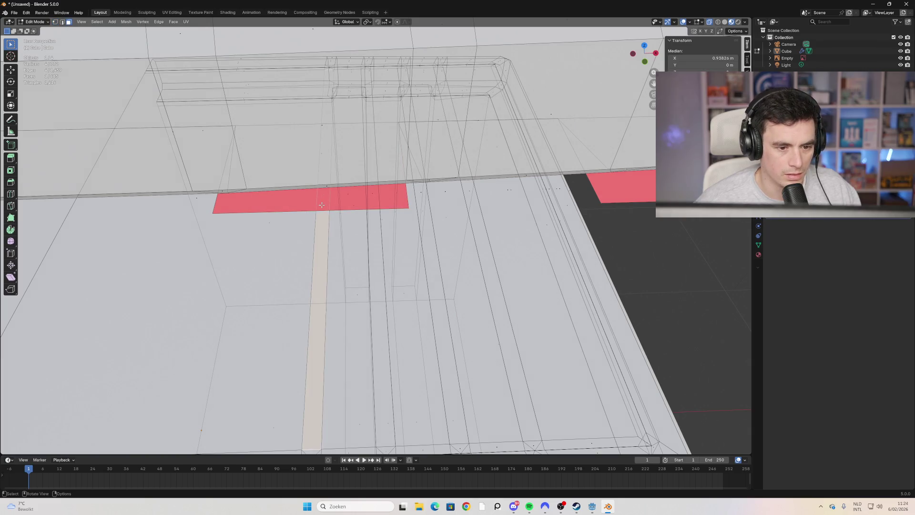
mouse_move(303, 202)
middle_down()
mouse_move(329, 192)
mouse_move(374, 302)
mouse_move(429, 290)
middle_up()
click(331, 223)
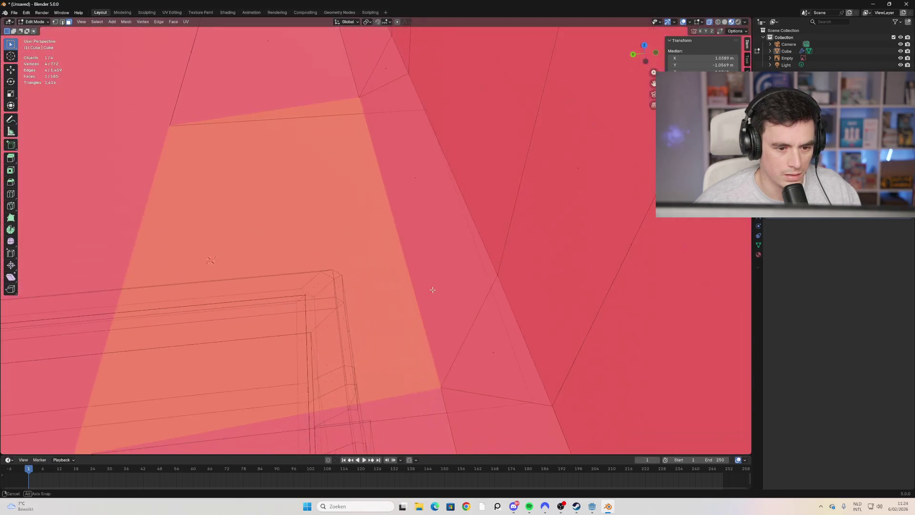
click(404, 186)
middle_drag(404, 186, 349, 198)
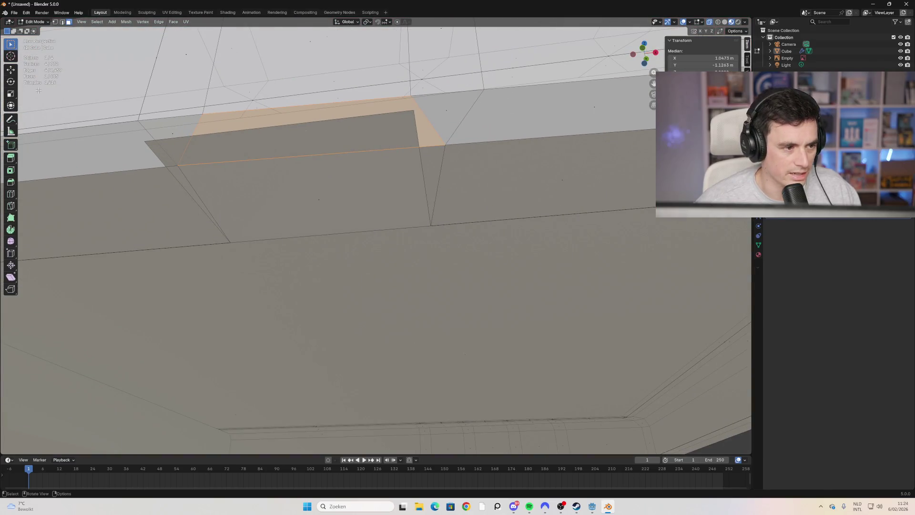
click(289, 216)
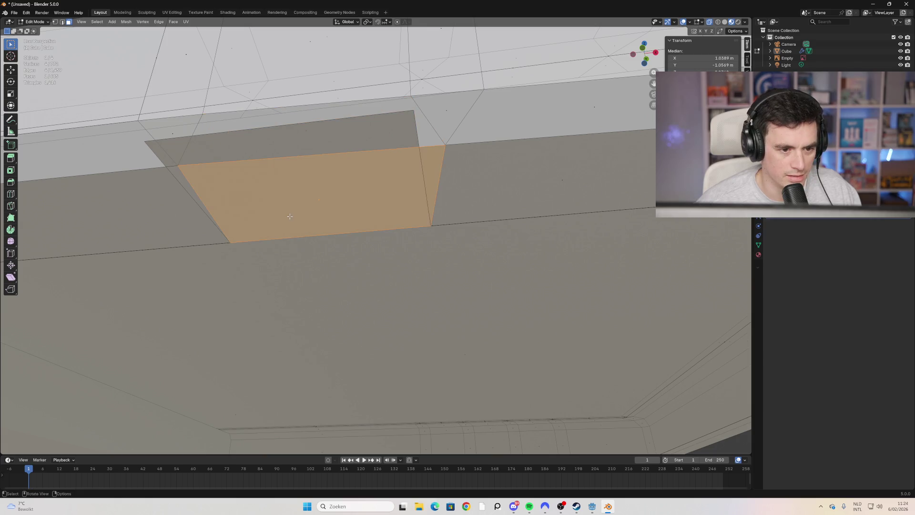
click(319, 131)
mouse_move(235, 204)
middle_down()
mouse_move(272, 204)
mouse_move(249, 202)
middle_up()
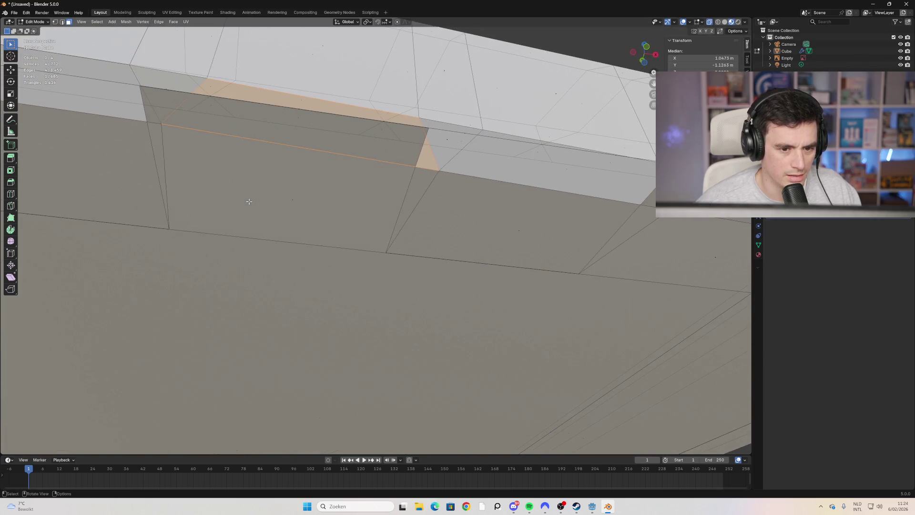
click(56, 22)
key(alt+a)
scroll(241, 198, down, 8)
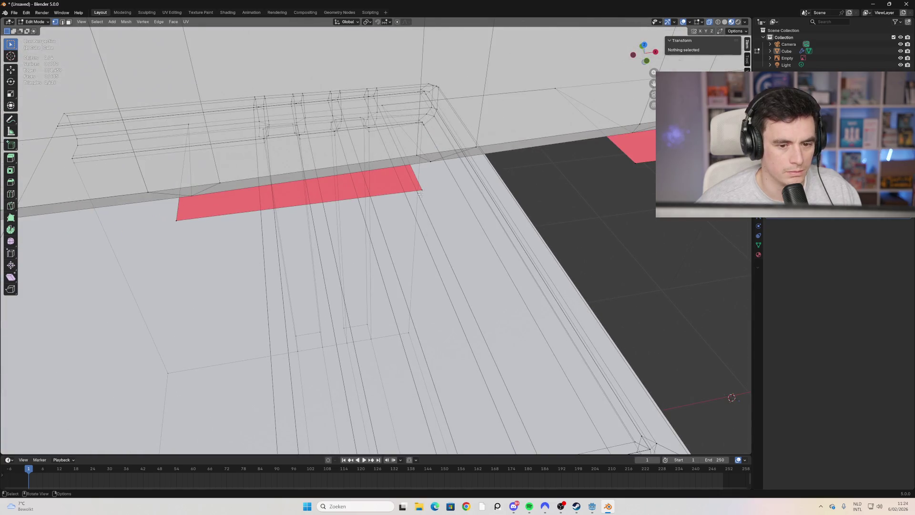
shift+click(418, 186)
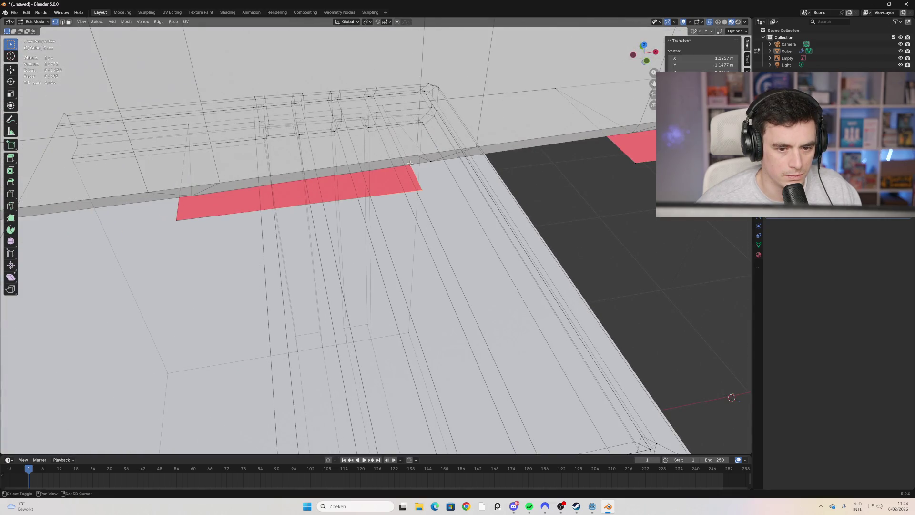
middle_drag(325, 203, 548, 313)
click(551, 302)
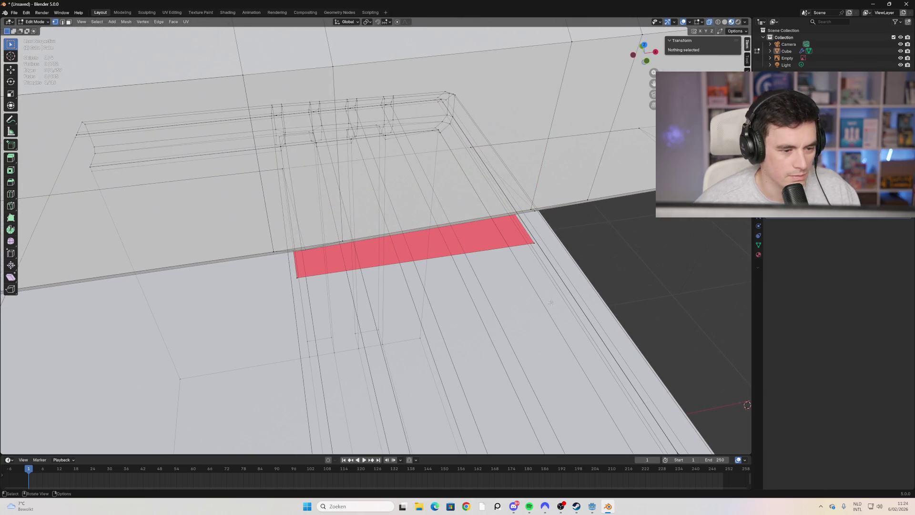
click(534, 243)
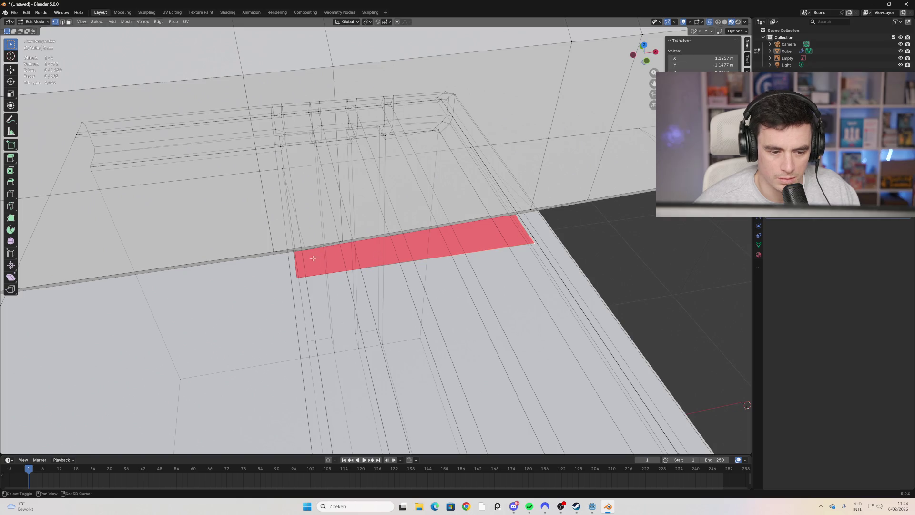
middle_drag(295, 285, 273, 177)
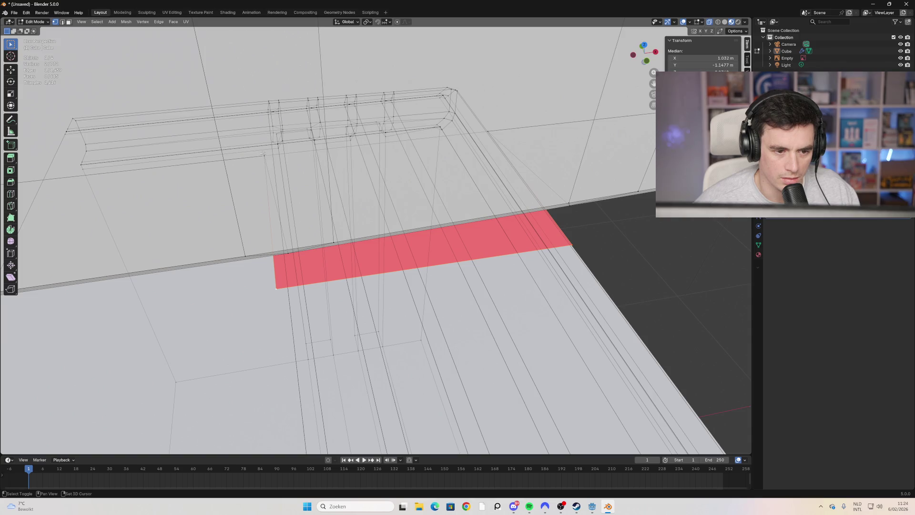
shift+click(264, 156)
mouse_move(437, 166)
middle_down()
mouse_move(421, 156)
mouse_move(361, 257)
middle_up()
click(421, 155)
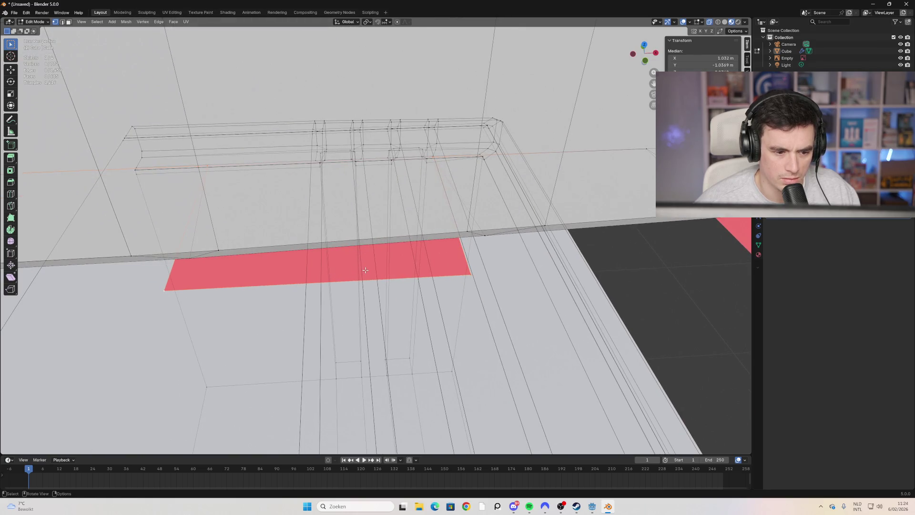
right_click(365, 270)
key(Escape)
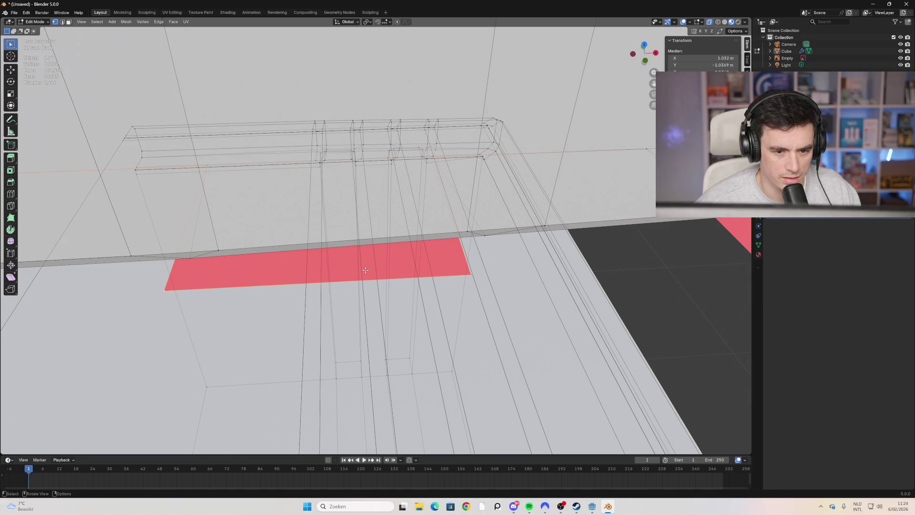
shift+click(365, 270)
middle_drag(365, 270, 359, 225)
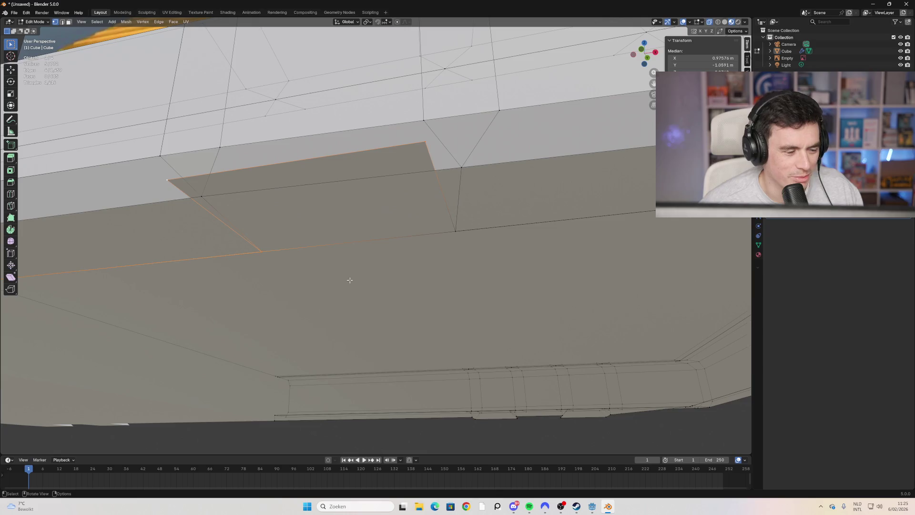
scroll(350, 281, down, 5)
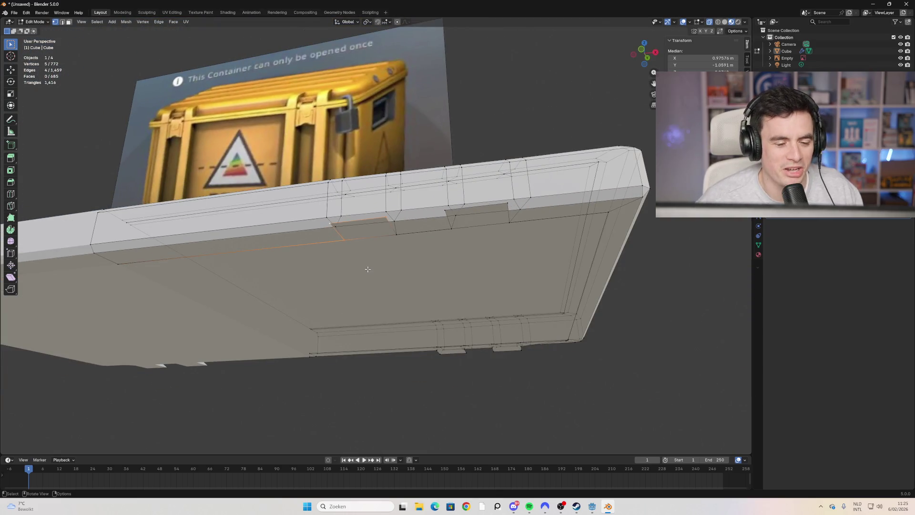
Step: Move the selected vertices back into place and slide a gap-edge vertex along its edge
mouse_move(368, 269)
middle_down()
mouse_move(368, 302)
mouse_move(92, 149)
middle_up()
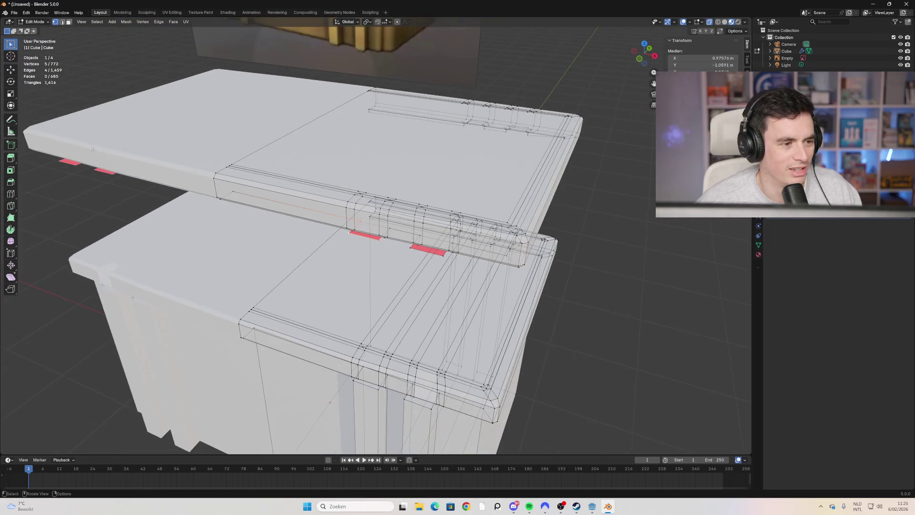
mouse_move(247, 245)
middle_down()
mouse_move(329, 302)
mouse_move(358, 352)
mouse_move(371, 333)
mouse_move(337, 235)
mouse_move(366, 189)
middle_up()
scroll(384, 311, up, 8)
key(g)
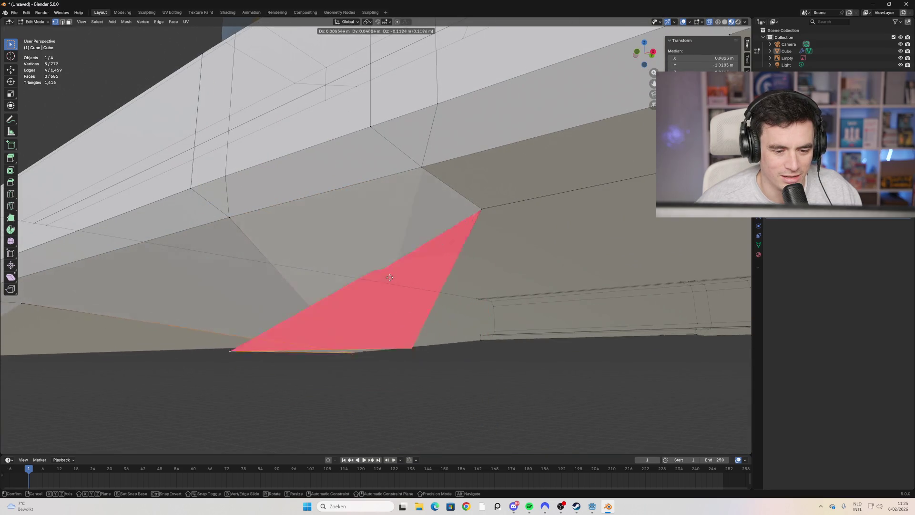
click(429, 257)
mouse_move(429, 257)
middle_down()
mouse_move(318, 265)
mouse_move(336, 277)
mouse_move(317, 267)
mouse_move(333, 237)
mouse_move(377, 215)
middle_up()
click(380, 201)
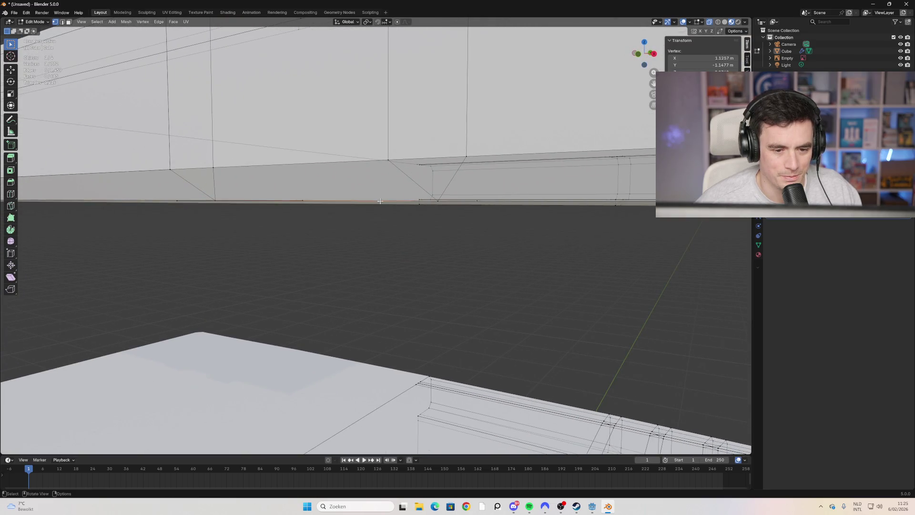
mouse_move(396, 241)
middle_down()
mouse_move(372, 237)
mouse_move(396, 251)
mouse_move(372, 228)
mouse_move(349, 172)
middle_up()
key(shift+v)
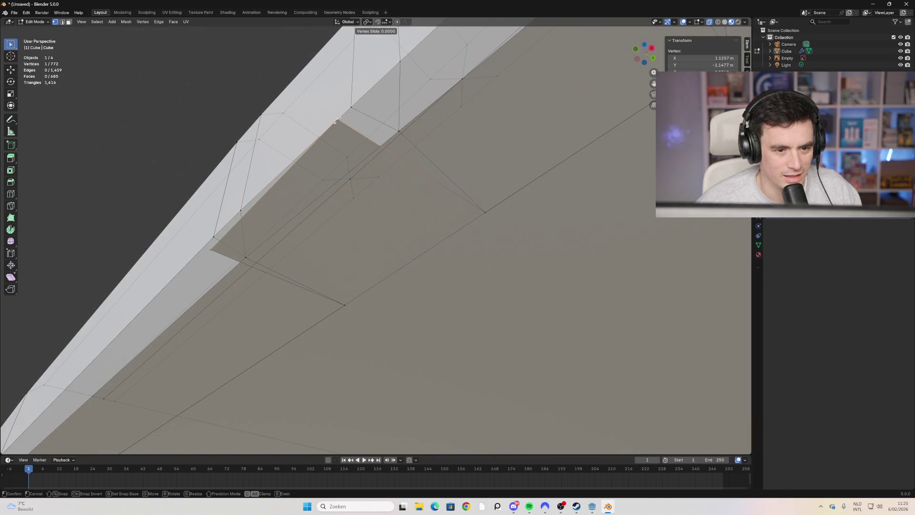
click(310, 182)
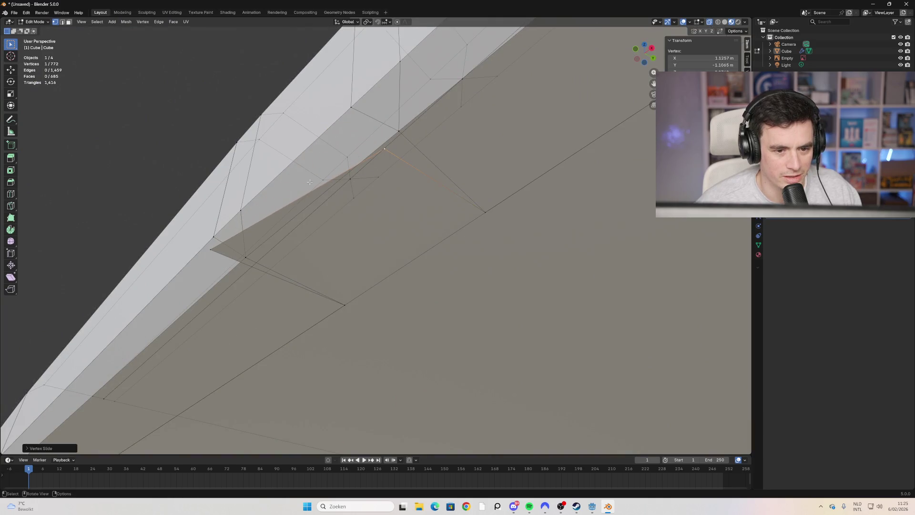
Step: Drag three more stray vertices below the lid edge so the red face becomes a quad
click(205, 253)
key(g)
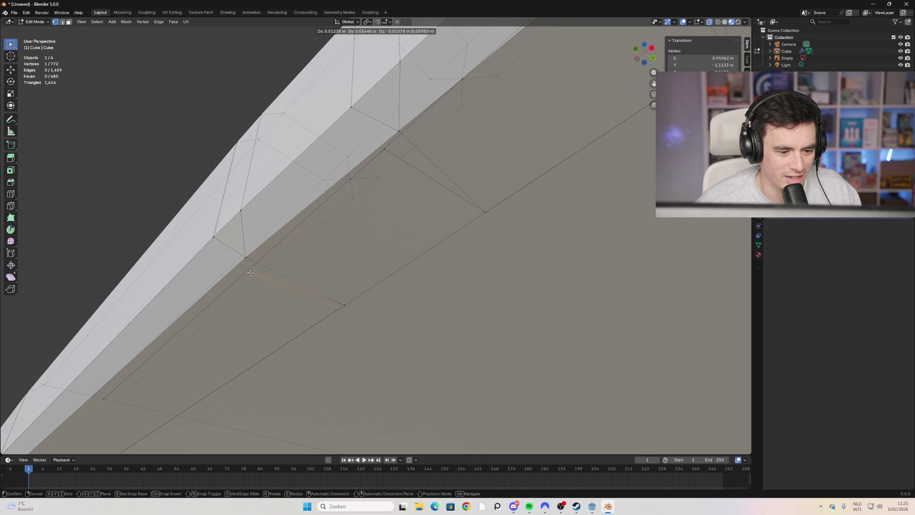
click(251, 271)
mouse_move(253, 267)
middle_down()
mouse_move(267, 323)
mouse_move(284, 333)
mouse_move(293, 311)
mouse_move(323, 331)
mouse_move(291, 250)
middle_up()
key(g)
click(238, 390)
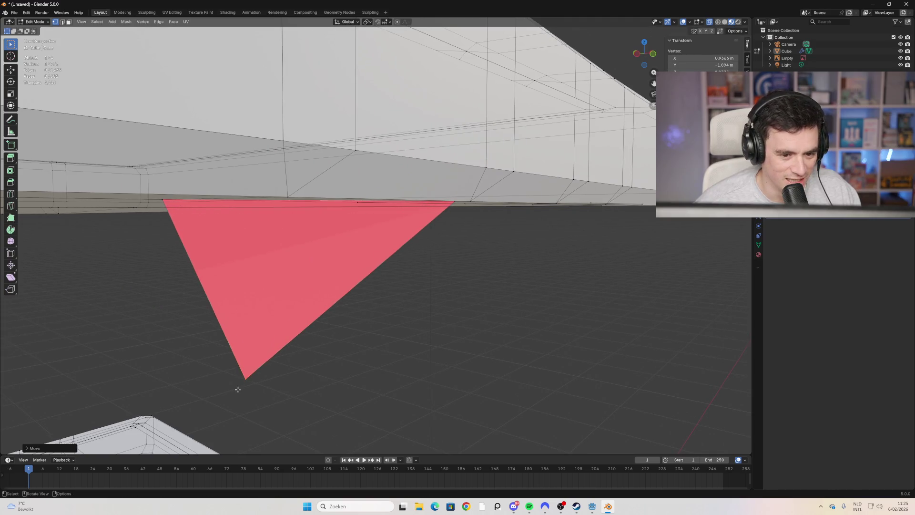
middle_drag(329, 318, 285, 286)
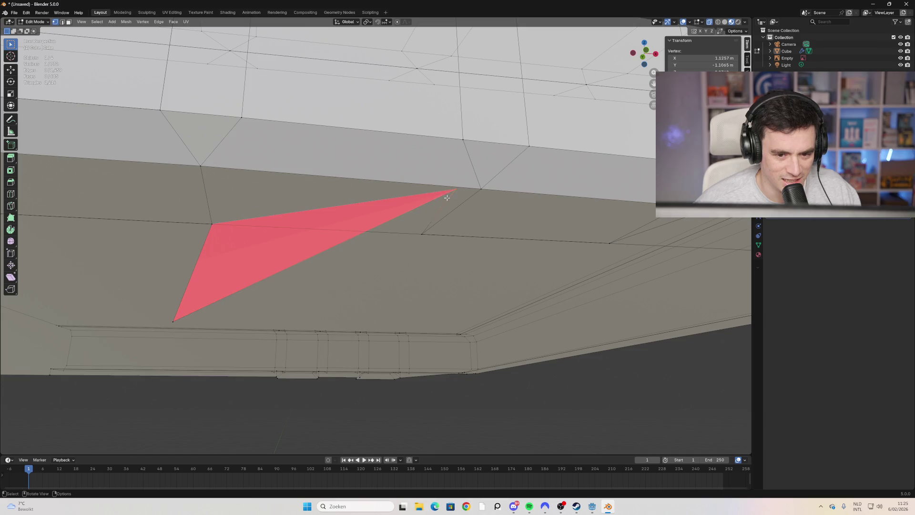
key(g)
click(388, 283)
mouse_move(388, 282)
middle_down()
mouse_move(343, 315)
mouse_move(350, 304)
middle_up()
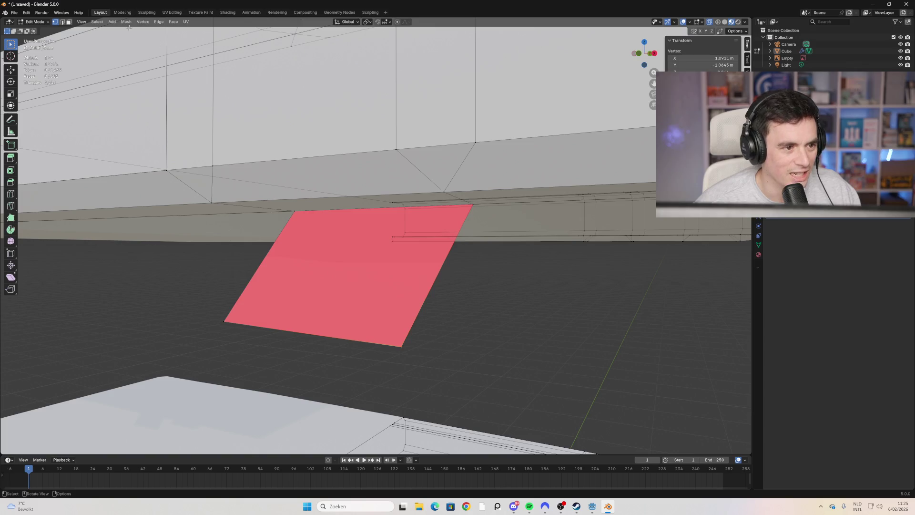
Step: Pick the red quad's corner vertices and delete the red face
click(69, 22)
mouse_move(305, 260)
middle_down()
mouse_move(249, 271)
mouse_move(373, 307)
mouse_move(369, 280)
mouse_move(386, 283)
mouse_move(103, 127)
middle_up()
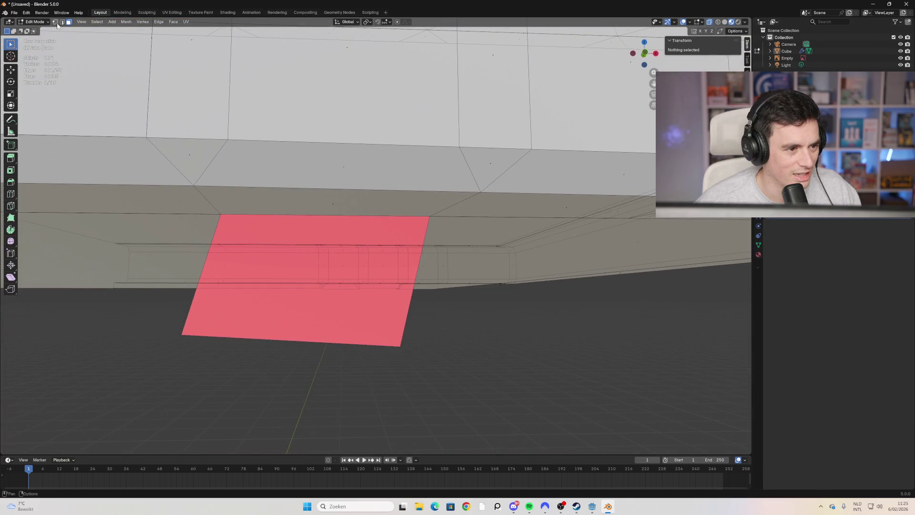
click(399, 346)
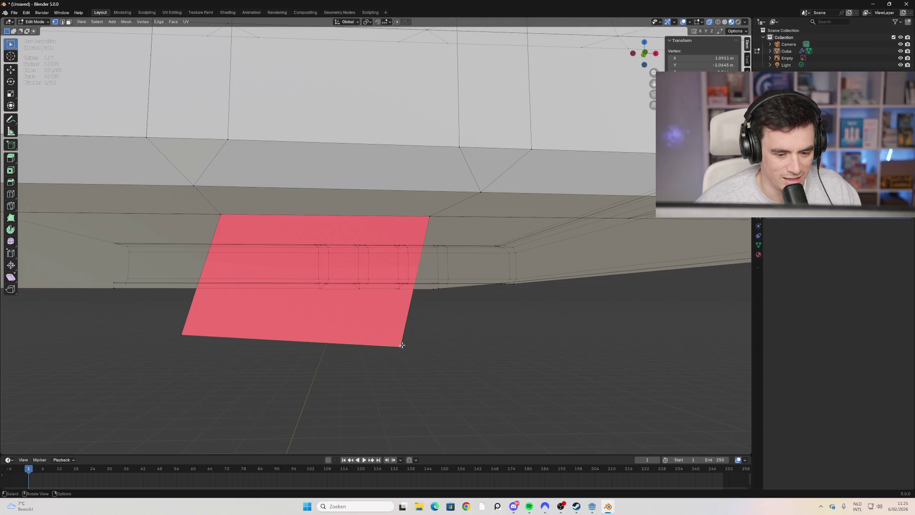
key(x)
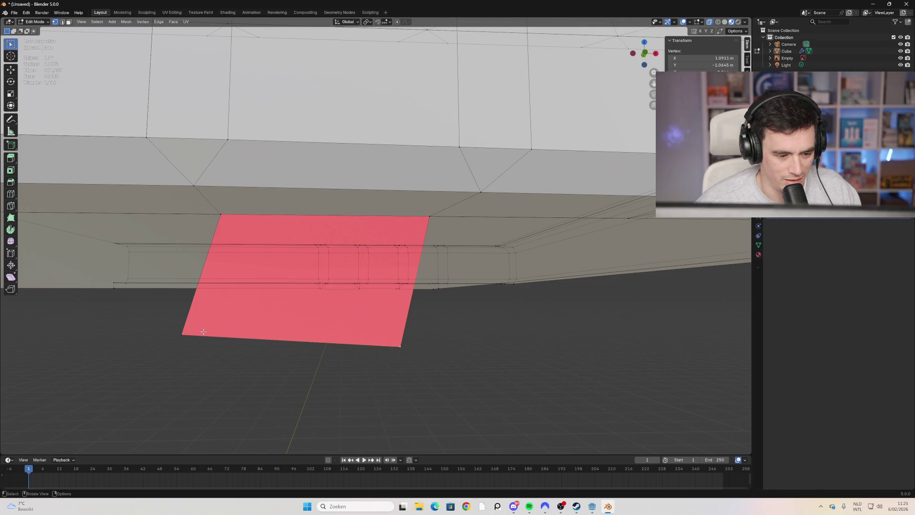
click(180, 333)
shift+click(400, 346)
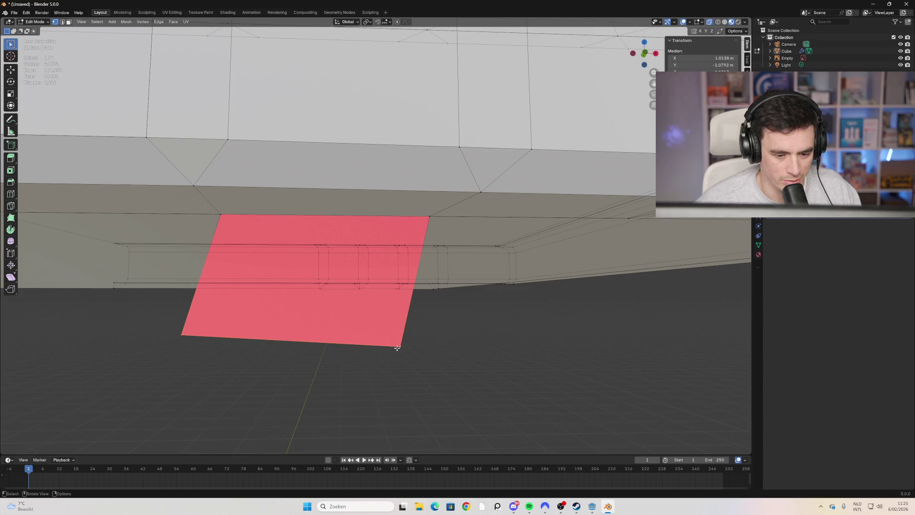
right_click(396, 347)
key(x)
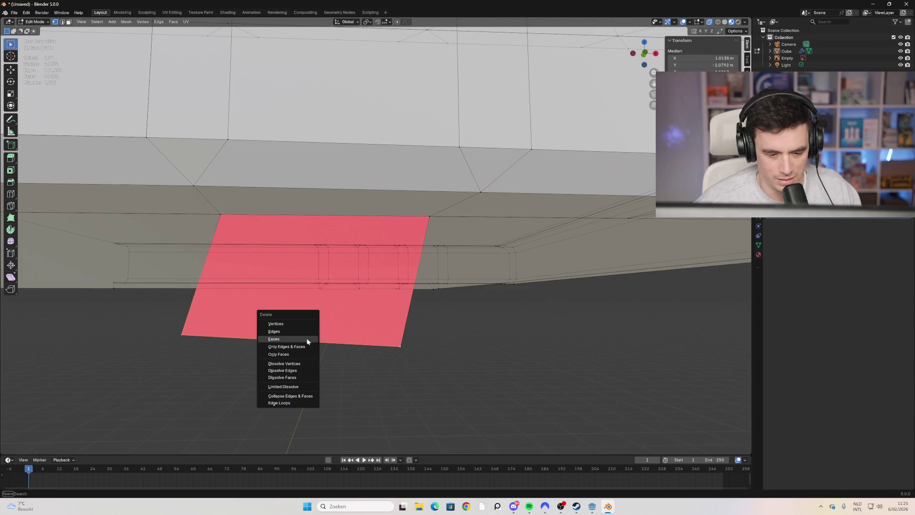
click(305, 331)
Step: Fill a new face from the selected edge, then delete a corner vertex and undo it
mouse_move(304, 330)
middle_down()
mouse_move(282, 302)
mouse_move(286, 337)
mouse_move(262, 299)
mouse_move(279, 307)
middle_up()
key(f)
scroll(358, 293, up, 3)
scroll(358, 293, up, 2)
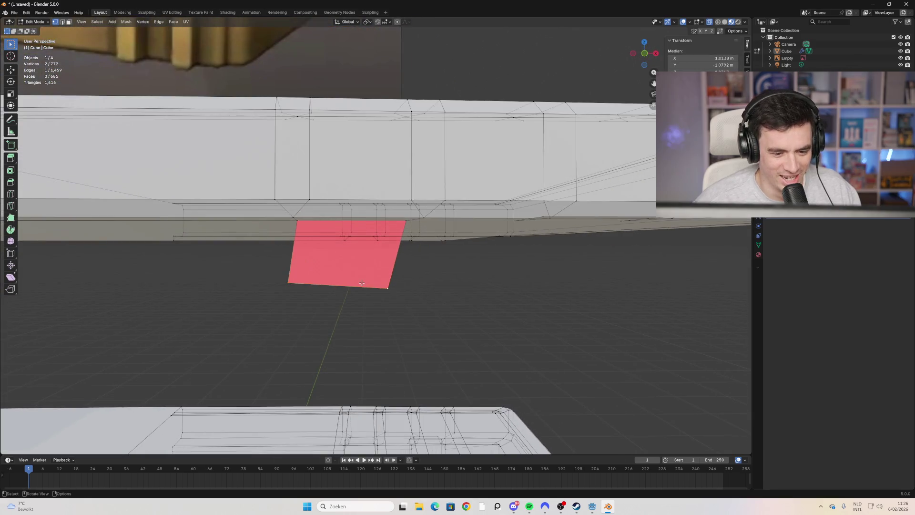
click(382, 284)
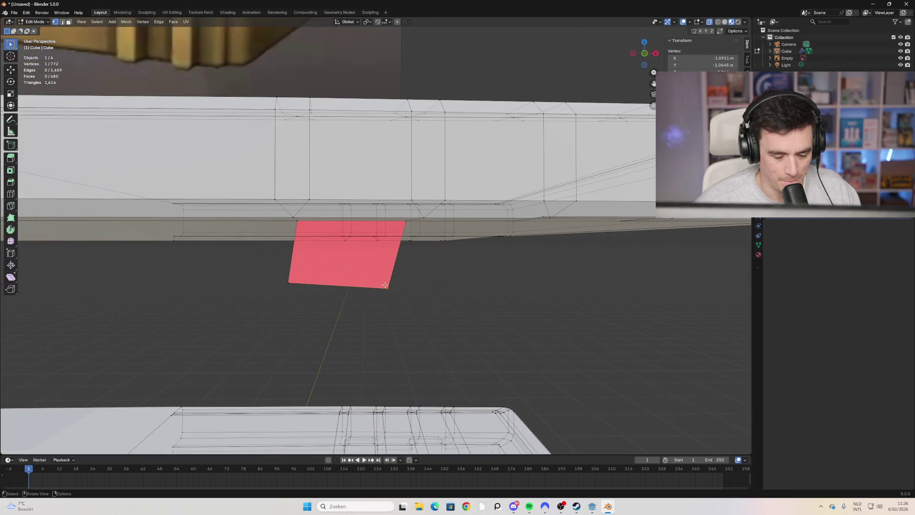
key(x)
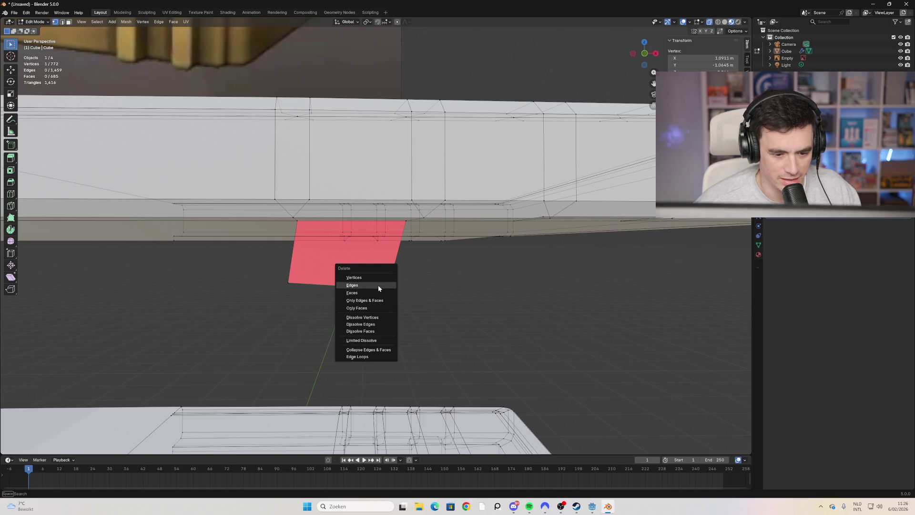
click(379, 278)
mouse_move(378, 278)
middle_down()
mouse_move(368, 265)
mouse_move(350, 279)
mouse_move(248, 259)
mouse_move(194, 292)
mouse_move(356, 335)
mouse_move(453, 263)
mouse_move(398, 266)
mouse_move(375, 357)
middle_up()
key(ctrl+z)
Step: Move the stray vertex and box-select vertices at the lid edge to reposition them
key(g)
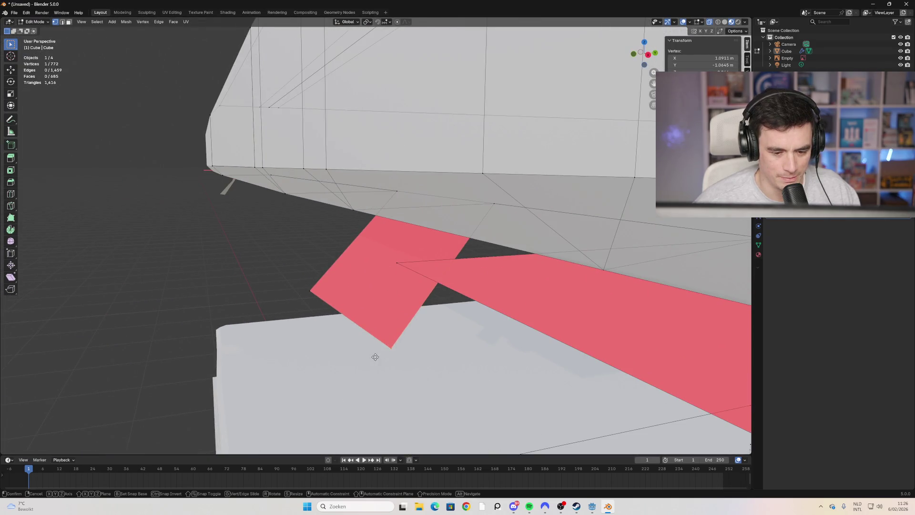
click(356, 220)
mouse_move(357, 221)
middle_down()
mouse_move(357, 256)
mouse_move(388, 229)
mouse_move(286, 286)
middle_up()
drag(189, 311, 170, 342)
mouse_move(220, 194)
middle_down()
mouse_move(253, 276)
mouse_move(302, 273)
middle_up()
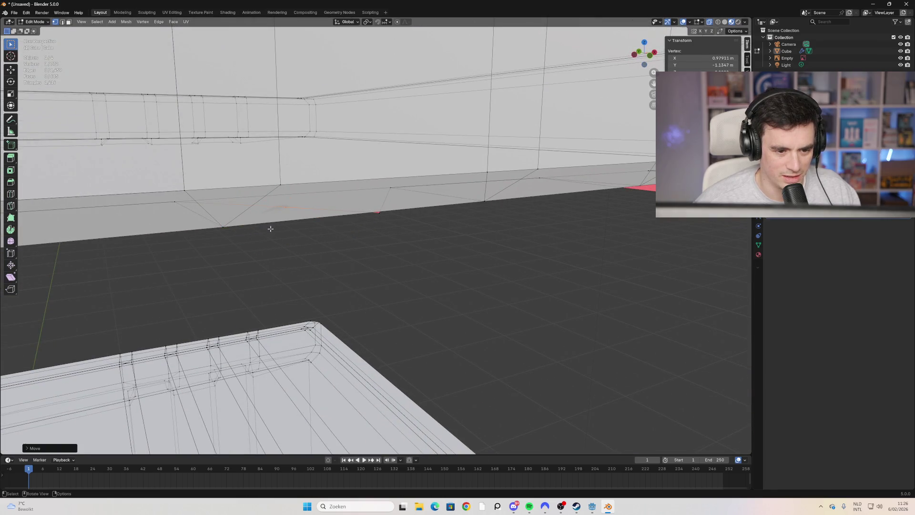
alt+middle_drag(270, 227, 338, 257)
click(245, 164)
Step: Settle the remaining stray vertices onto the lid's underside edge until no red shows
click(245, 165)
key(g)
click(227, 159)
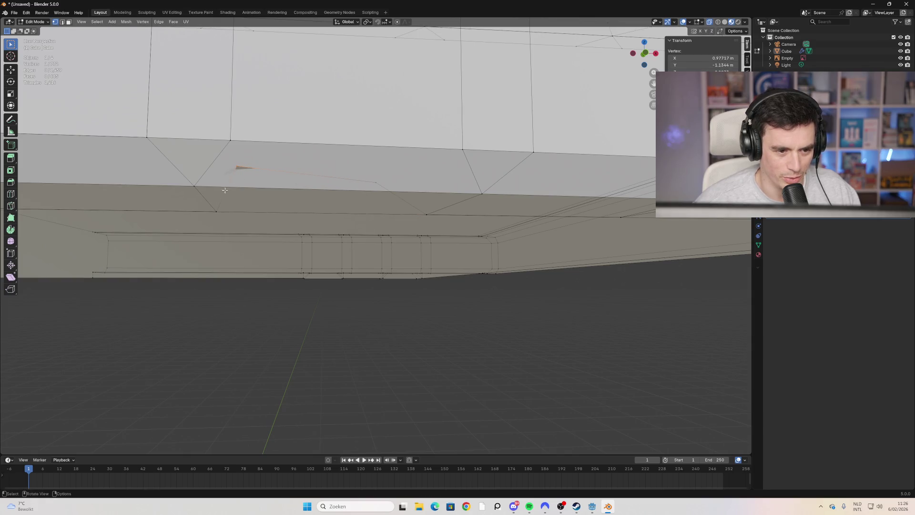
key(g)
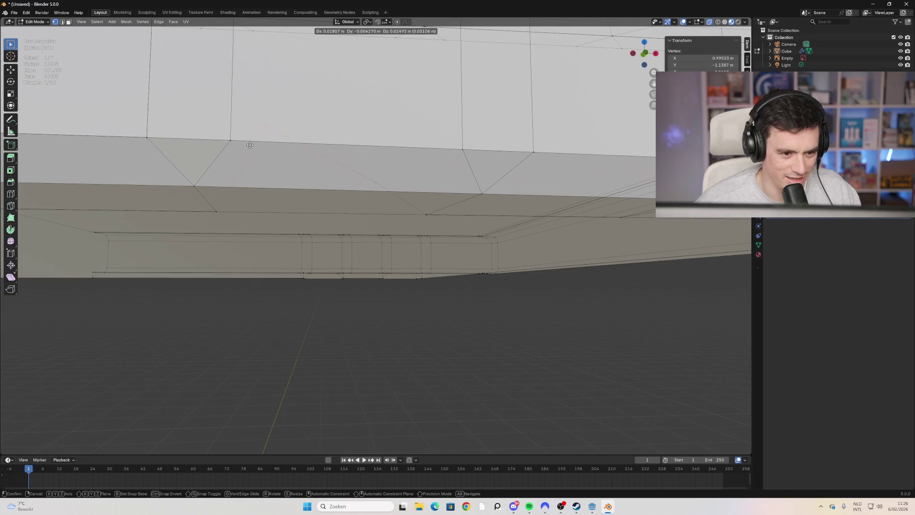
click(229, 161)
mouse_move(229, 161)
middle_down()
mouse_move(383, 270)
mouse_move(388, 302)
mouse_move(453, 326)
middle_up()
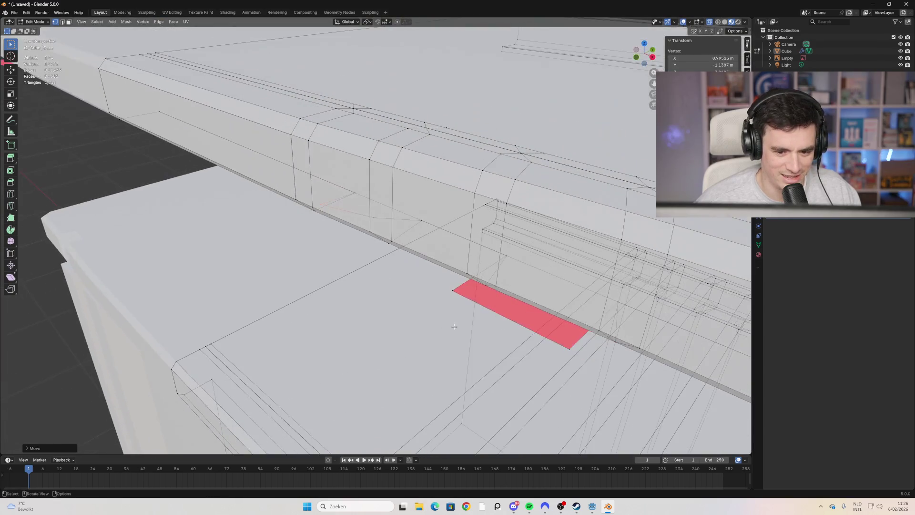
key(g)
click(520, 305)
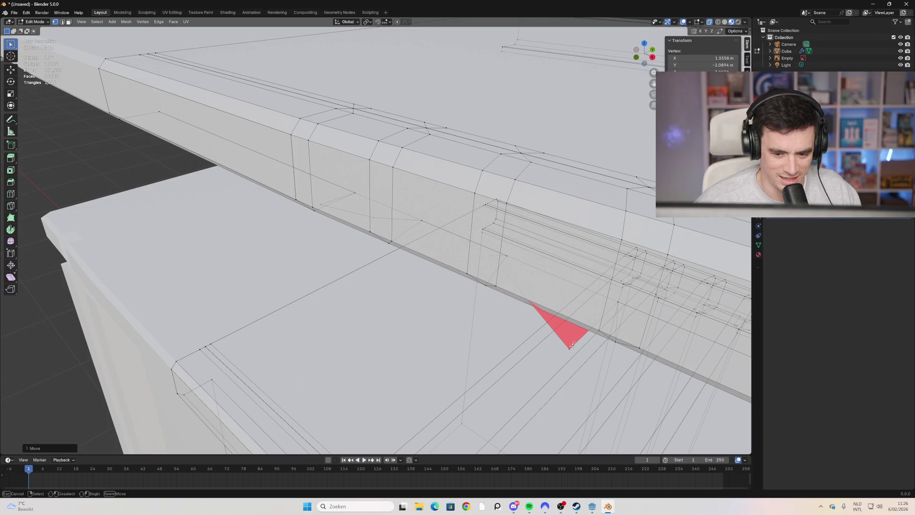
key(g)
click(582, 318)
mouse_move(582, 318)
middle_down()
mouse_move(461, 313)
mouse_move(471, 323)
mouse_move(410, 288)
mouse_move(372, 292)
mouse_move(422, 300)
mouse_move(431, 316)
middle_up()
scroll(420, 322, down, 2)
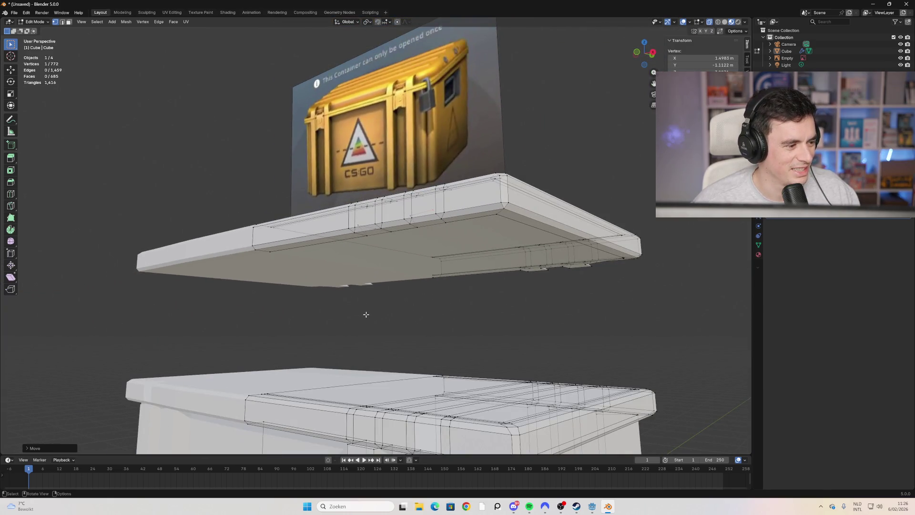
Step: Bring the case's front rib into view and select a vertex on it
mouse_move(361, 313)
middle_down()
mouse_move(353, 305)
mouse_move(394, 310)
mouse_move(456, 274)
mouse_move(414, 228)
mouse_move(604, 343)
middle_up()
key(Escape)
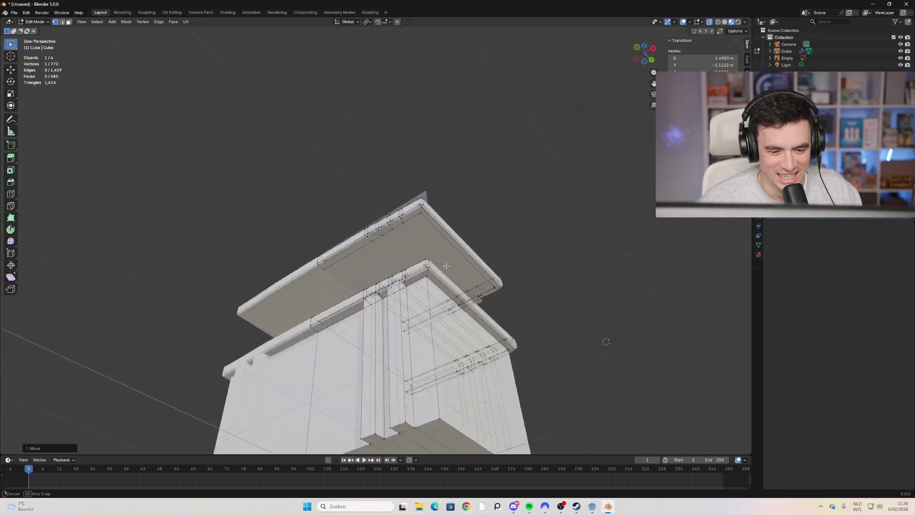
key(Escape)
mouse_move(417, 323)
middle_down()
mouse_move(398, 348)
mouse_move(224, 305)
mouse_move(238, 305)
mouse_move(256, 274)
middle_up()
scroll(219, 301, up, 5)
scroll(220, 301, down, 5)
scroll(257, 275, up, 3)
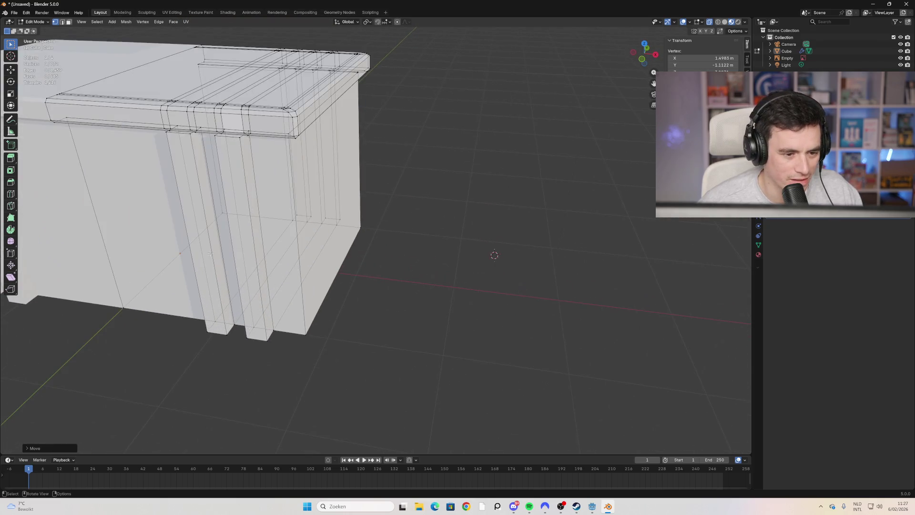
click(234, 151)
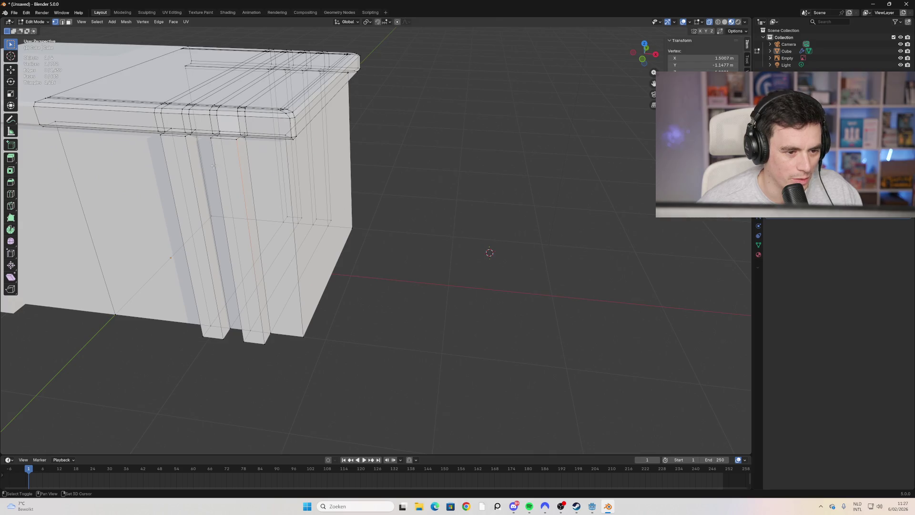
scroll(171, 204, down, 3)
middle_drag(171, 204, 387, 205)
scroll(387, 206, up, 3)
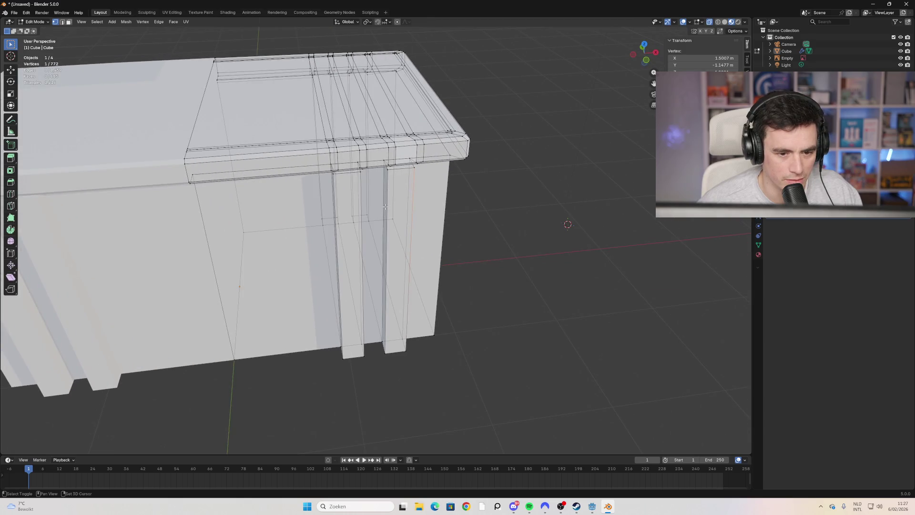
Step: In edge select mode, select the right front rib's two vertical edges
click(62, 22)
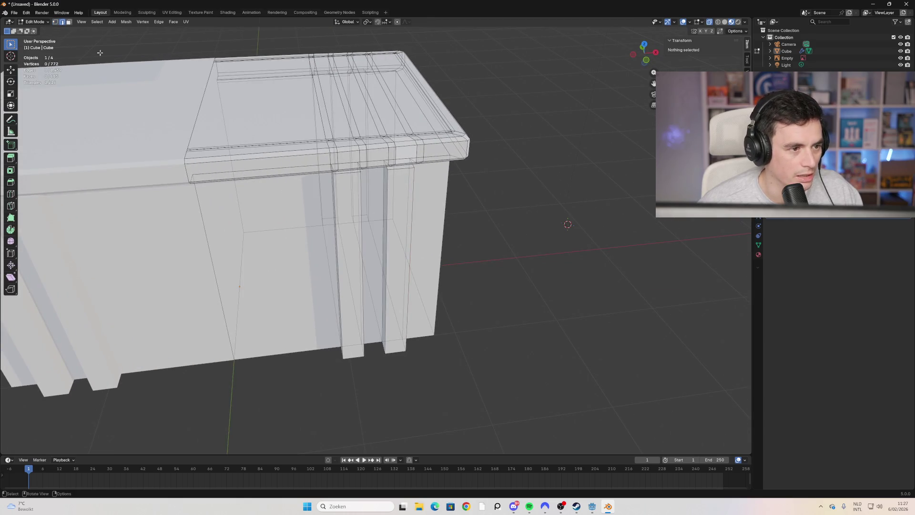
click(385, 258)
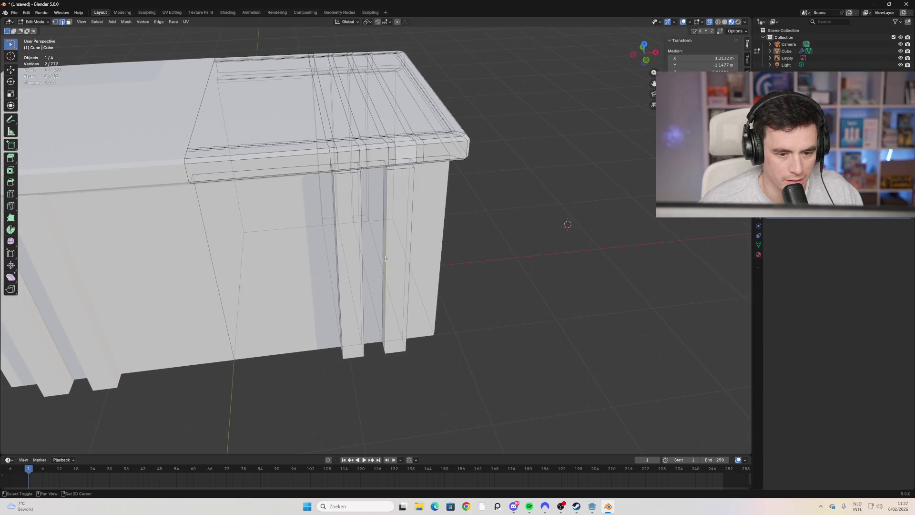
shift+click(408, 247)
mouse_move(410, 241)
middle_down()
mouse_move(437, 209)
mouse_move(417, 199)
middle_up()
click(422, 234)
scroll(429, 229, up, 3)
shift+click(454, 219)
Step: Bevel the rib edges, then select a rib face strip, cancel its bevel and undo
key(ctrl+b)
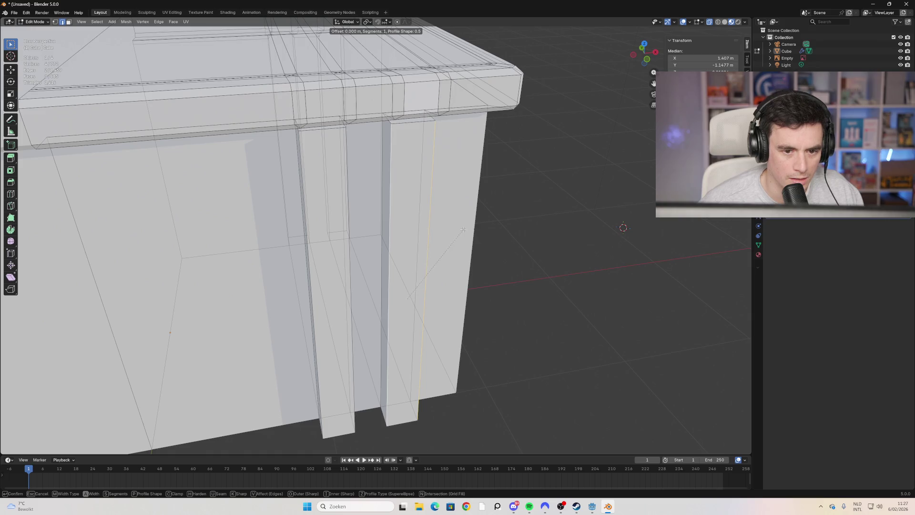
click(500, 239)
mouse_move(496, 230)
middle_down()
mouse_move(491, 194)
mouse_move(501, 221)
mouse_move(455, 224)
middle_up()
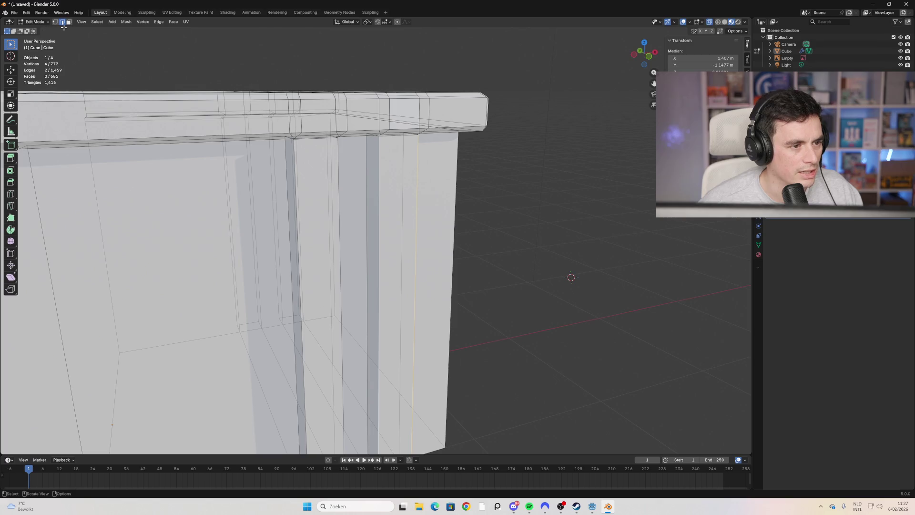
key(3)
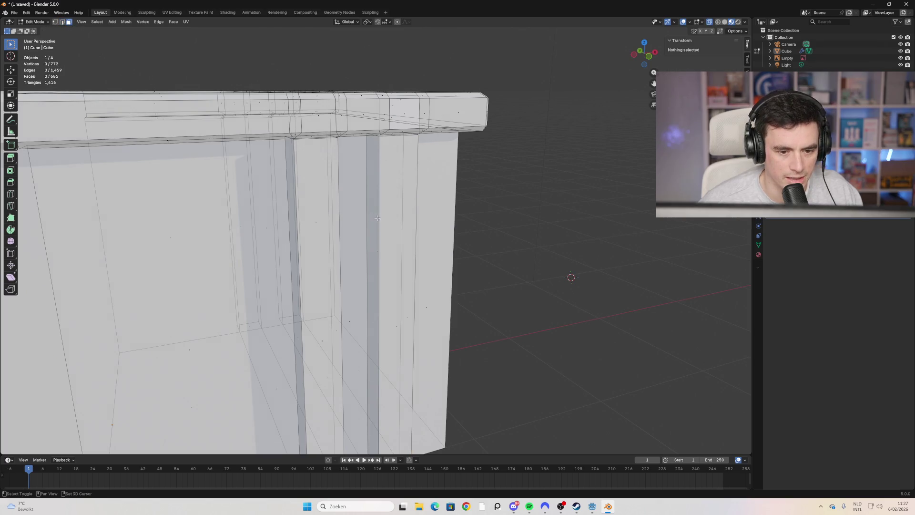
click(395, 286)
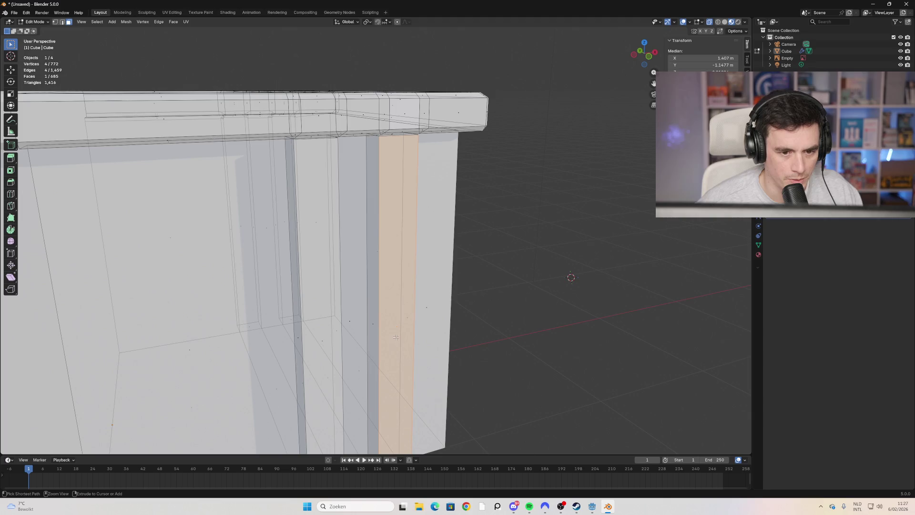
key(ctrl+b)
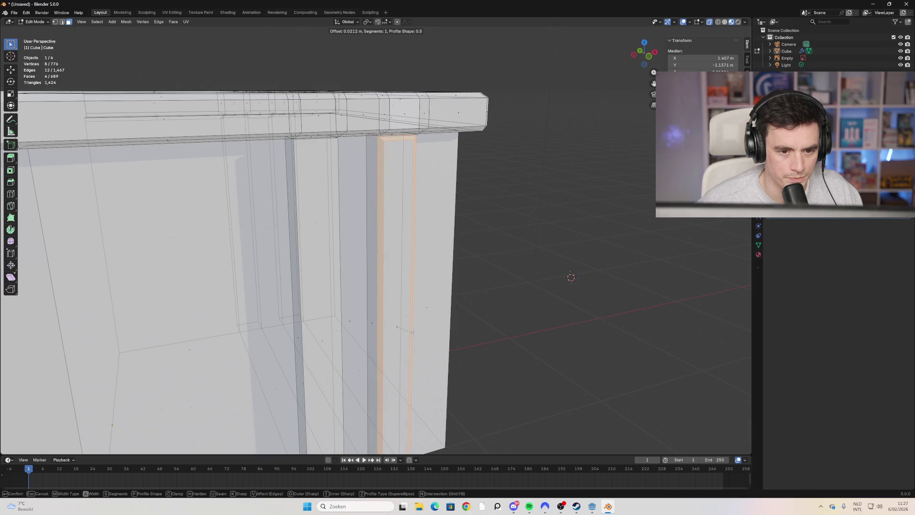
right_click(412, 332)
key(ctrl+z)
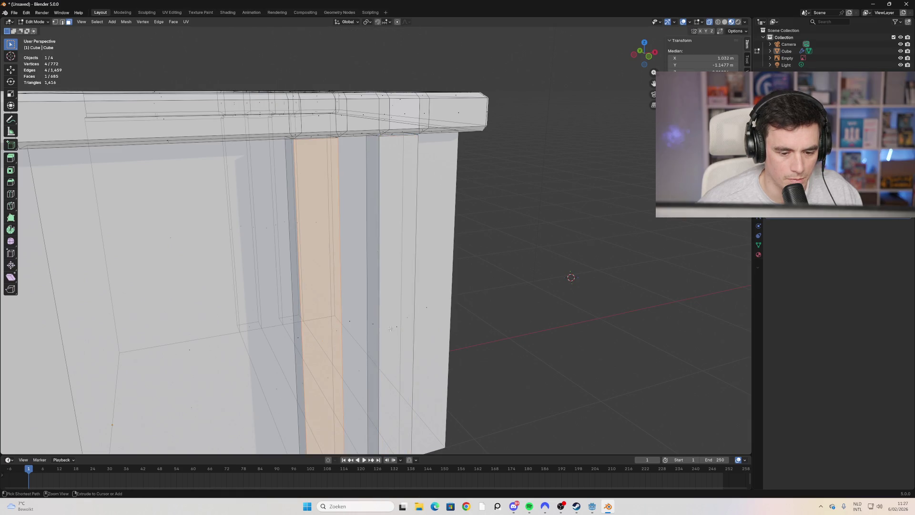
key(ctrl+z)
key(ctrl+z)
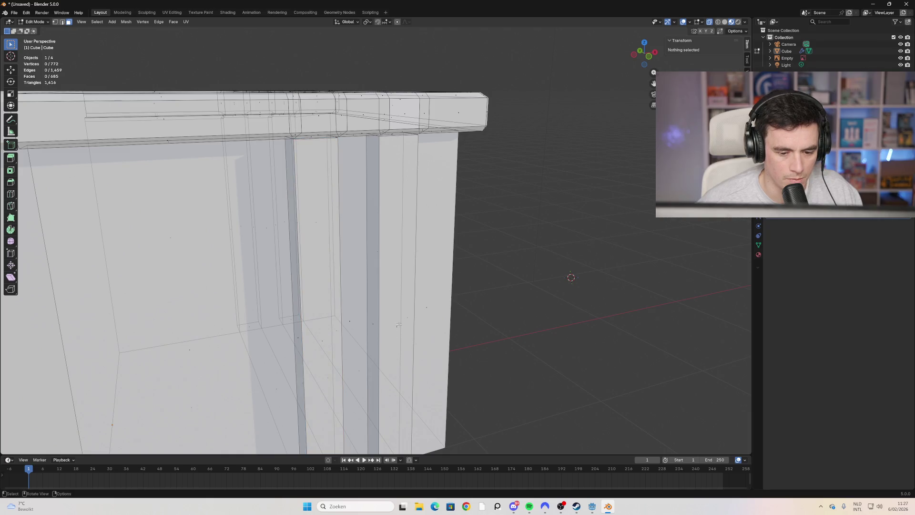
Step: Add the second rib strip and bevel both with two segments at 0.0213 m offset
key(b)
drag(321, 337, 343, 334)
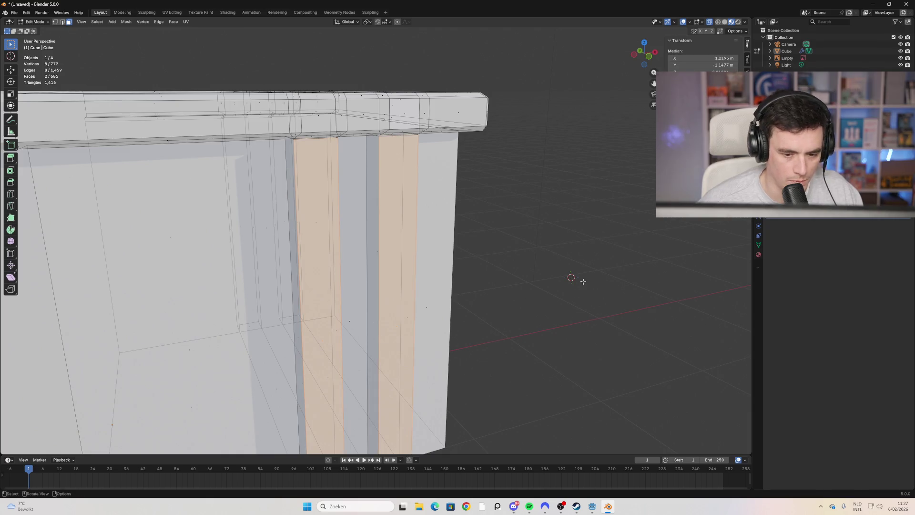
key(ctrl+b)
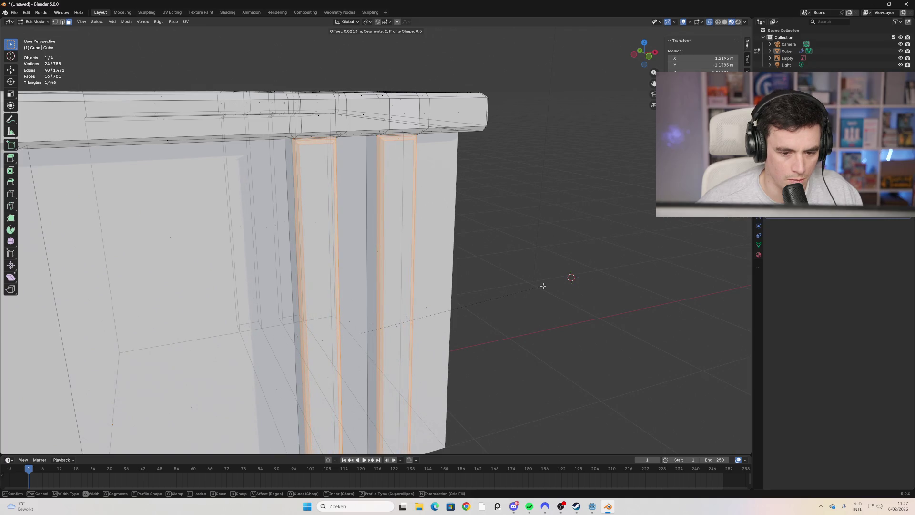
click(543, 285)
key(alt+a)
mouse_move(592, 288)
middle_down()
mouse_move(580, 307)
mouse_move(536, 302)
middle_up()
scroll(537, 302, down, 8)
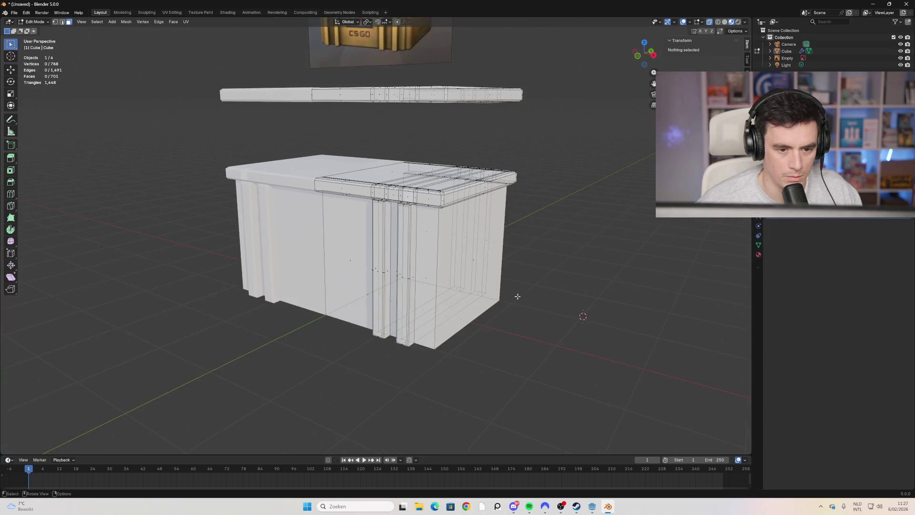
Step: Select the whole connected lid piece with Ctrl+L, try moving it, then deselect
scroll(513, 293, up, 2)
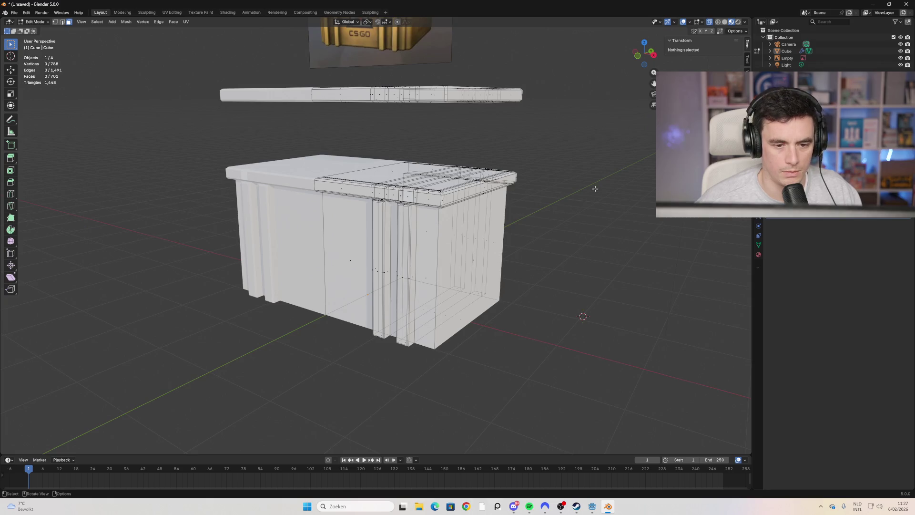
drag(549, 119, 238, 53)
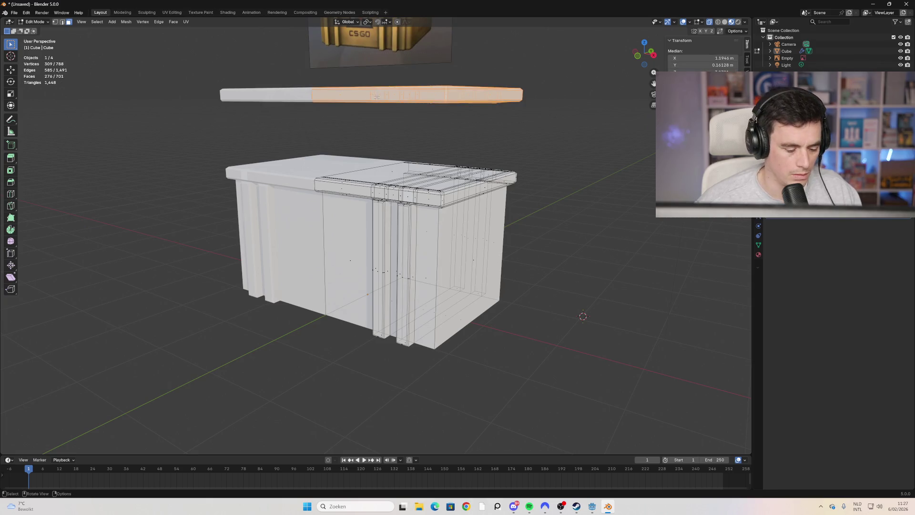
click(498, 82)
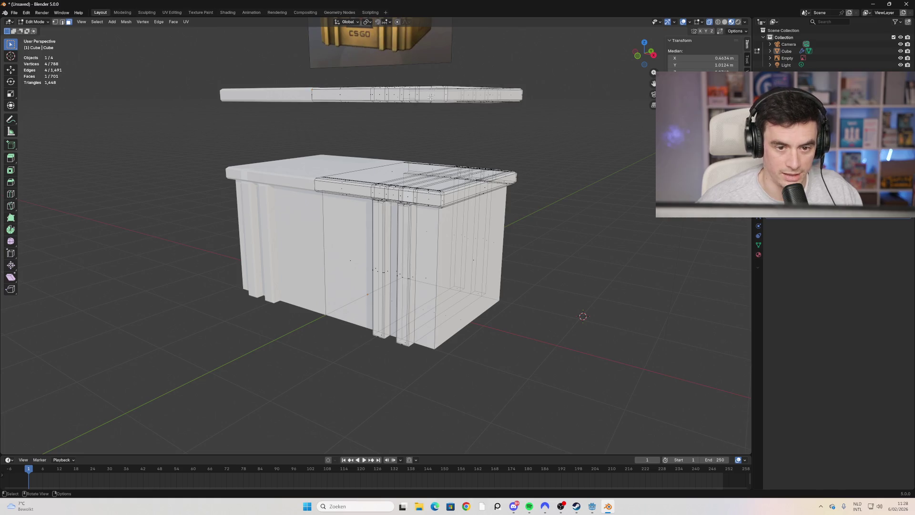
key(ctrl+l)
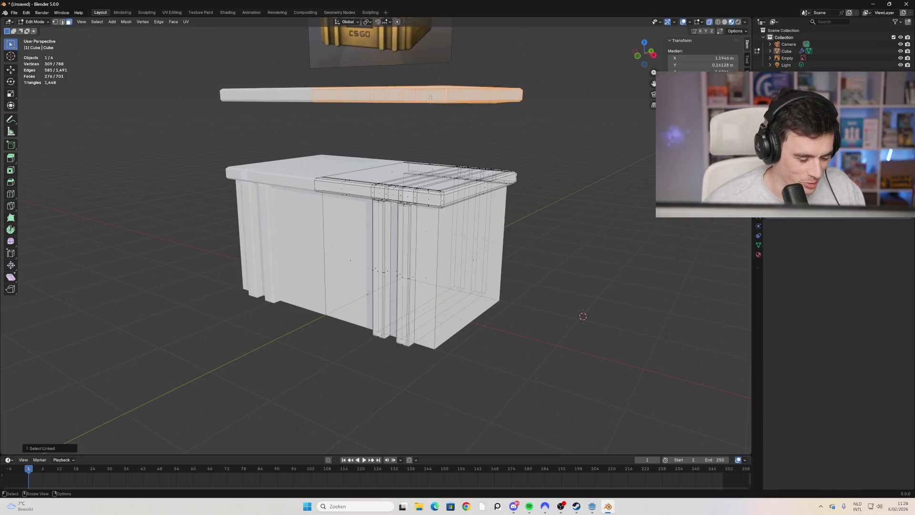
key(g)
click(431, 98)
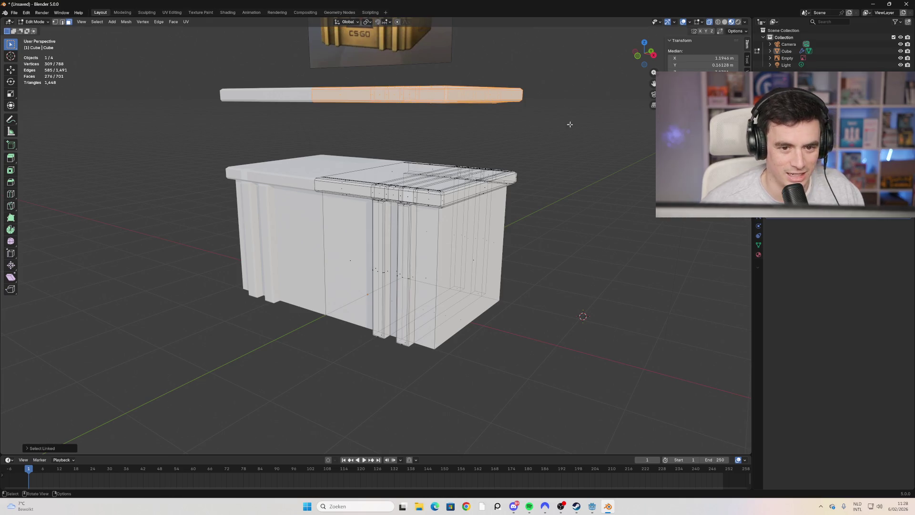
click(553, 113)
Step: Enable X-ray to see through the mesh from a low front angle
mouse_move(553, 114)
middle_down()
mouse_move(478, 176)
mouse_move(475, 135)
mouse_move(455, 190)
mouse_move(353, 204)
mouse_move(373, 292)
mouse_move(378, 259)
mouse_move(370, 244)
middle_up()
scroll(455, 191, up, 3)
middle_drag(341, 204, 601, 84)
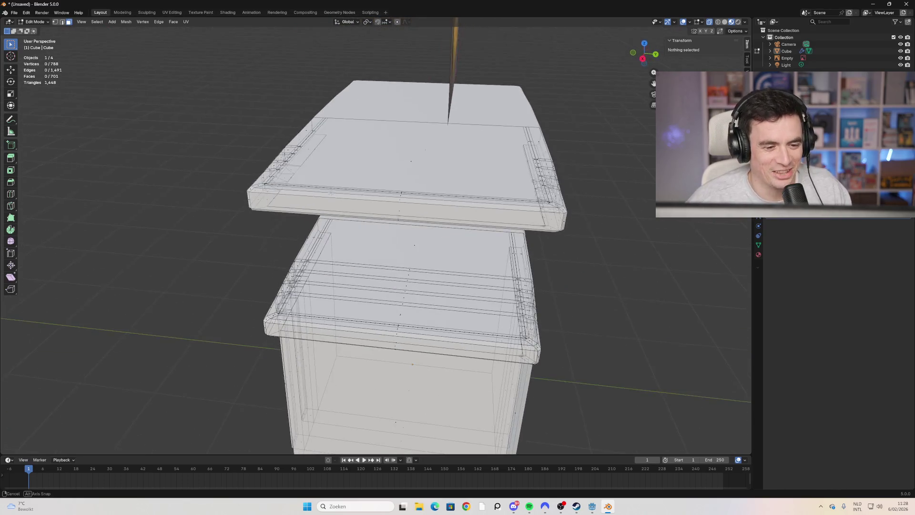
click(721, 24)
mouse_move(372, 205)
middle_down()
mouse_move(438, 163)
mouse_move(435, 147)
mouse_move(437, 181)
middle_up()
scroll(380, 198, down, 5)
scroll(437, 182, down, 4)
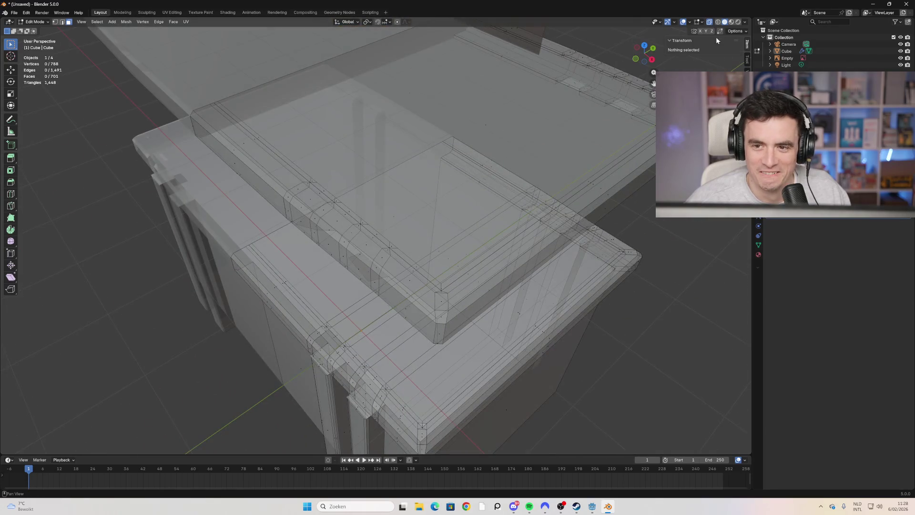
Step: Switch to material preview, then rendered shading, and inspect the slabs from several angles
click(732, 22)
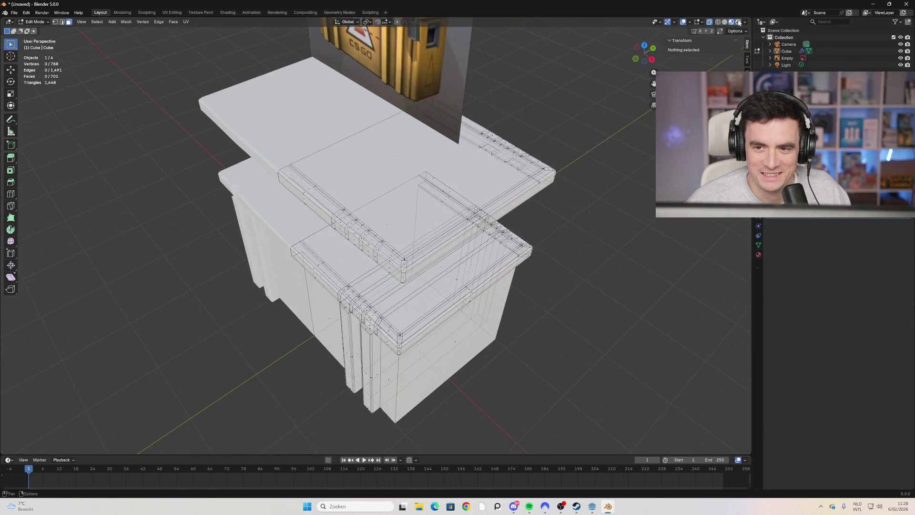
click(738, 22)
mouse_move(541, 213)
middle_down()
mouse_move(565, 182)
mouse_move(514, 198)
mouse_move(574, 156)
mouse_move(465, 149)
mouse_move(568, 163)
mouse_move(469, 158)
mouse_move(476, 152)
mouse_move(470, 138)
mouse_move(502, 138)
mouse_move(576, 174)
mouse_move(527, 184)
mouse_move(502, 178)
mouse_move(496, 200)
middle_up()
scroll(419, 209, up, 5)
mouse_move(418, 208)
middle_down()
mouse_move(551, 198)
mouse_move(508, 180)
mouse_move(518, 181)
middle_up()
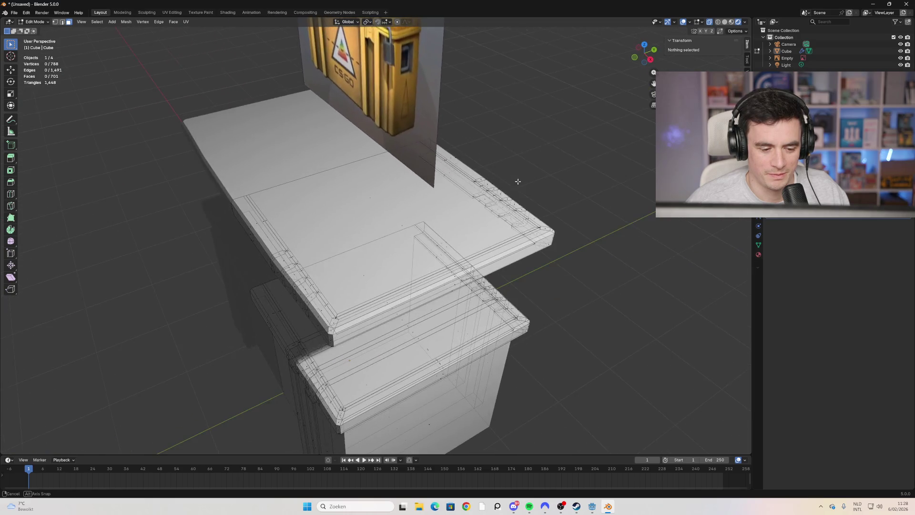
mouse_move(301, 406)
middle_down()
mouse_move(337, 367)
mouse_move(461, 361)
mouse_move(384, 432)
mouse_move(439, 403)
middle_up()
scroll(347, 370, up, 2)
scroll(419, 364, up, 2)
scroll(385, 433, down, 3)
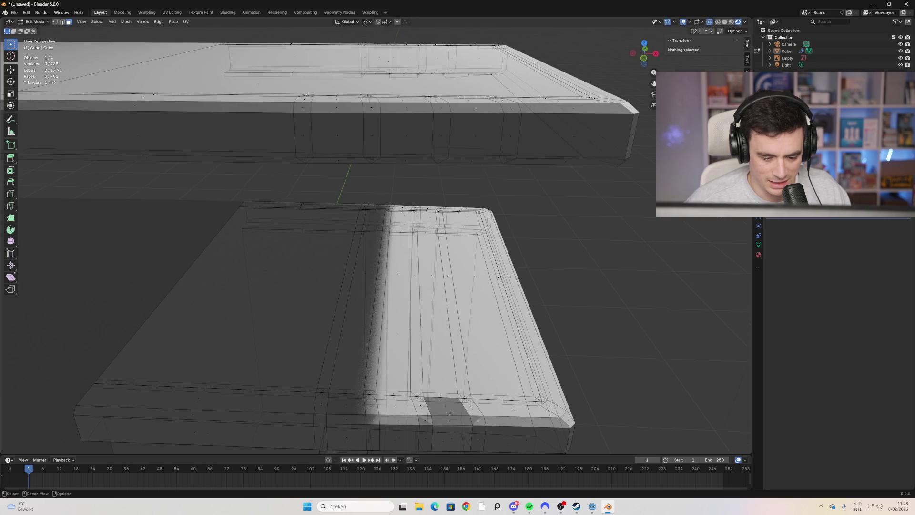
click(444, 403)
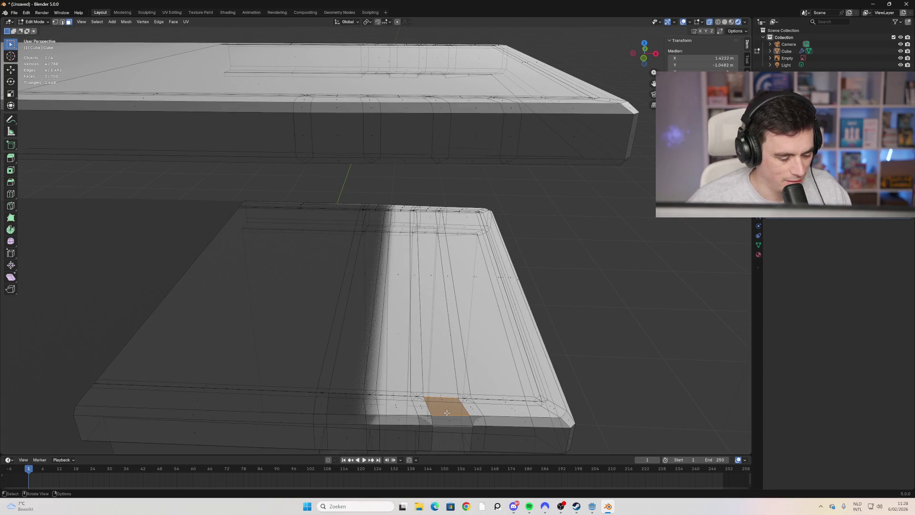
key(x)
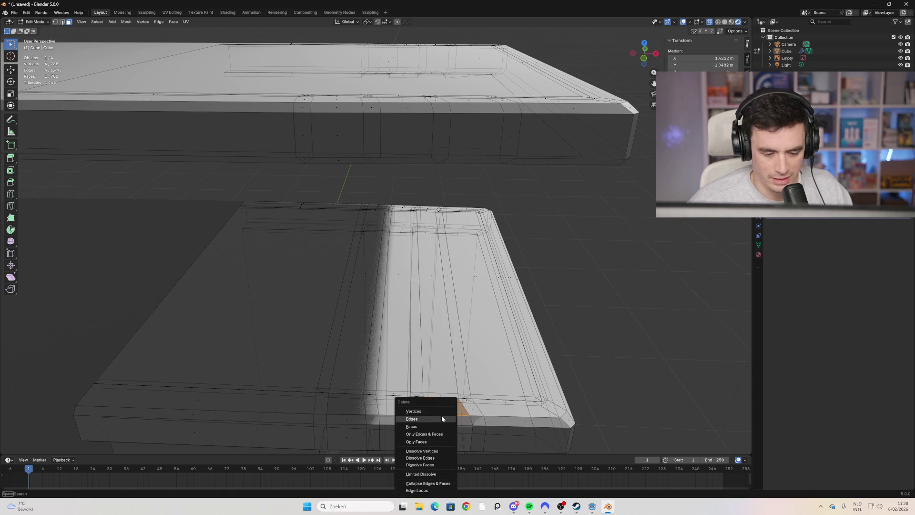
click(441, 429)
middle_drag(441, 429, 423, 329)
key(ctrl+z)
mouse_move(409, 284)
middle_down()
mouse_move(410, 268)
mouse_move(410, 284)
mouse_move(384, 290)
mouse_move(335, 170)
middle_up()
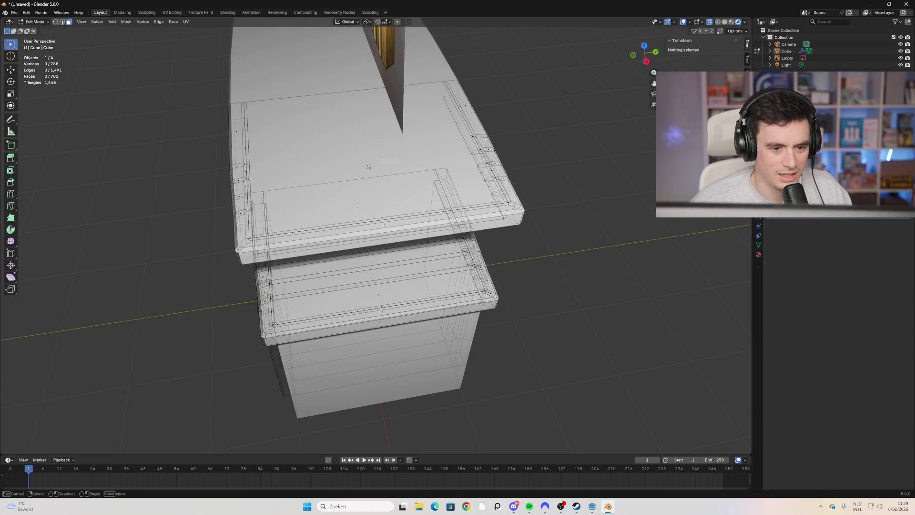
click(350, 171)
mouse_move(309, 160)
middle_down()
mouse_move(276, 162)
mouse_move(312, 174)
mouse_move(358, 97)
mouse_move(341, 148)
middle_up()
key(ctrl+r)
key(Escape)
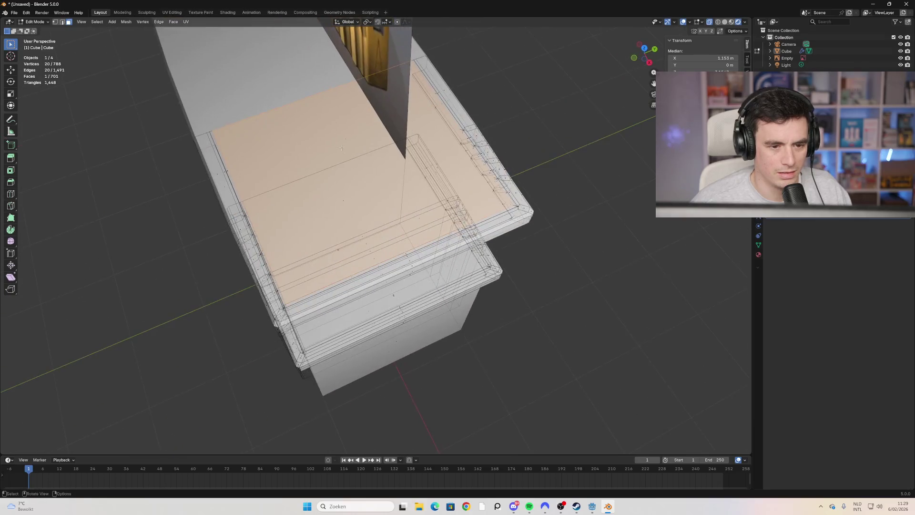
key(ctrl+r)
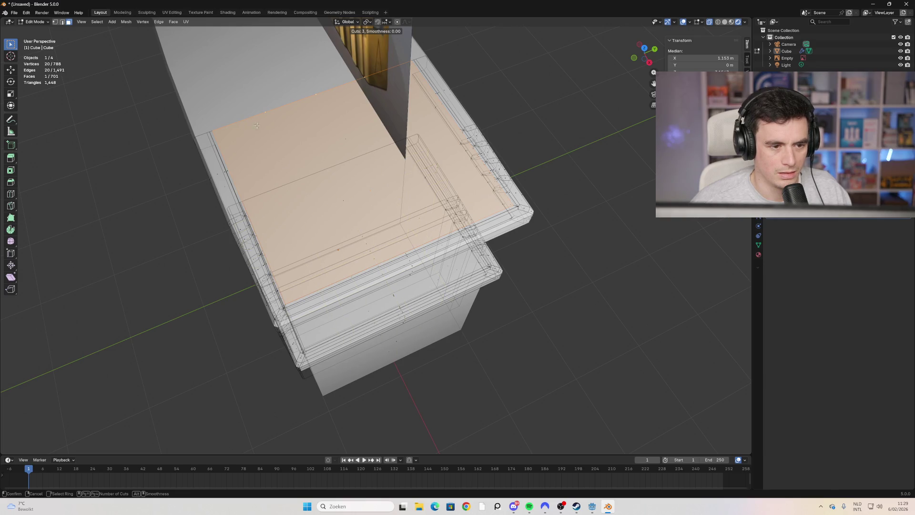
key(Escape)
middle_drag(250, 128, 343, 148)
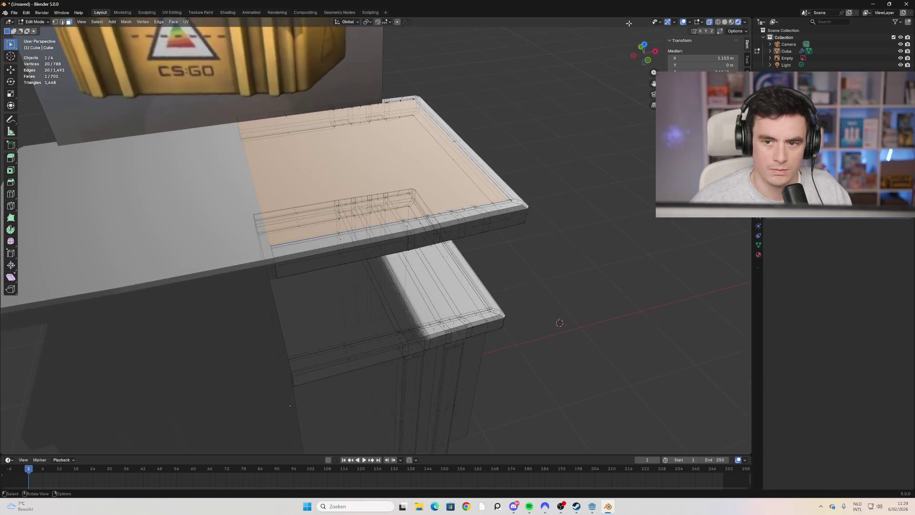
click(725, 23)
middle_drag(467, 130, 556, 175)
key(KP_2)
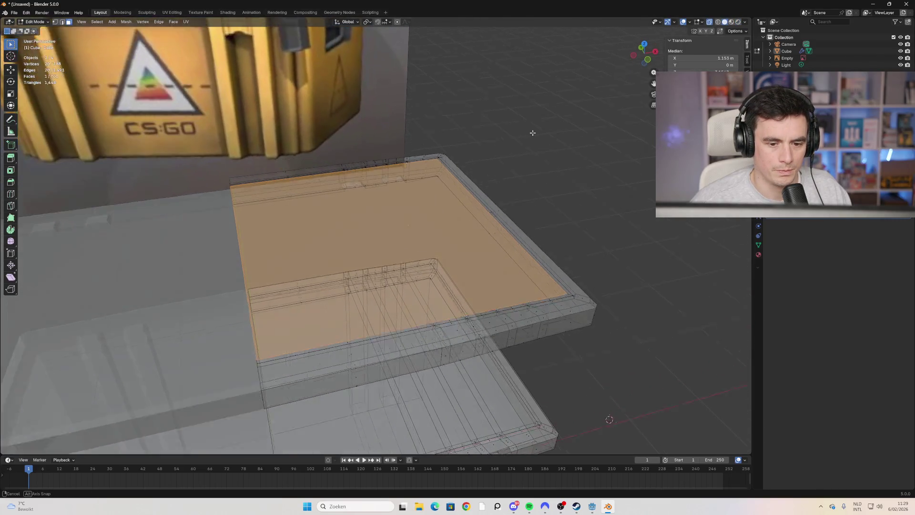
key(alt+a)
key(ctrl+r)
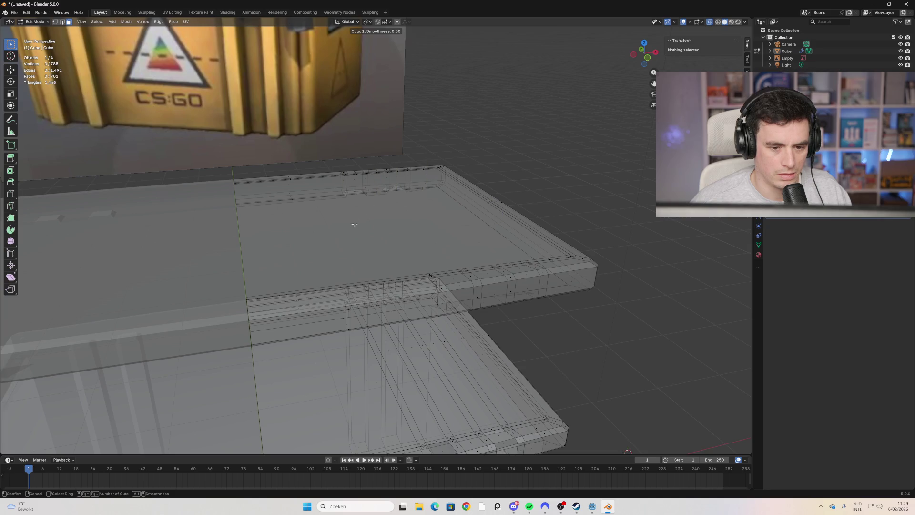
scroll(367, 184, up, 1)
scroll(298, 213, up, 2)
scroll(325, 205, down, 3)
scroll(290, 210, up, 3)
click(298, 207)
right_click(317, 230)
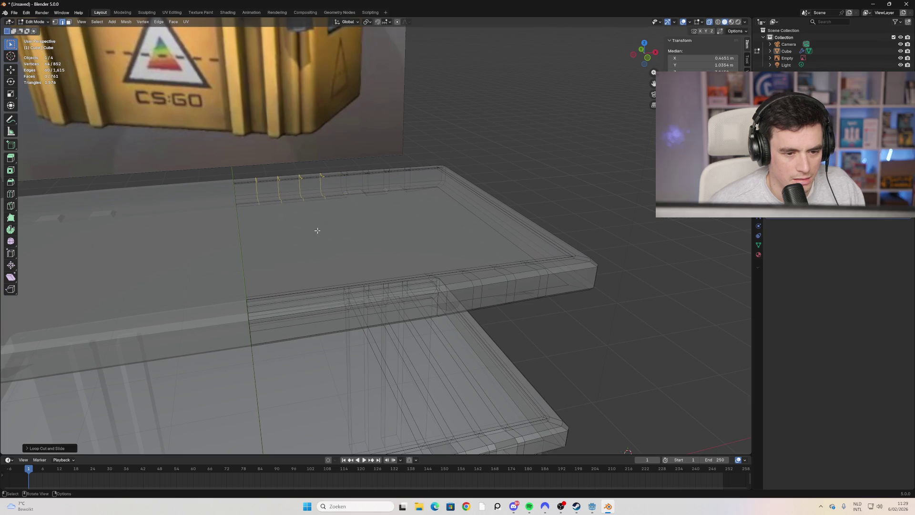
key(ctrl+z)
key(ctrl+r)
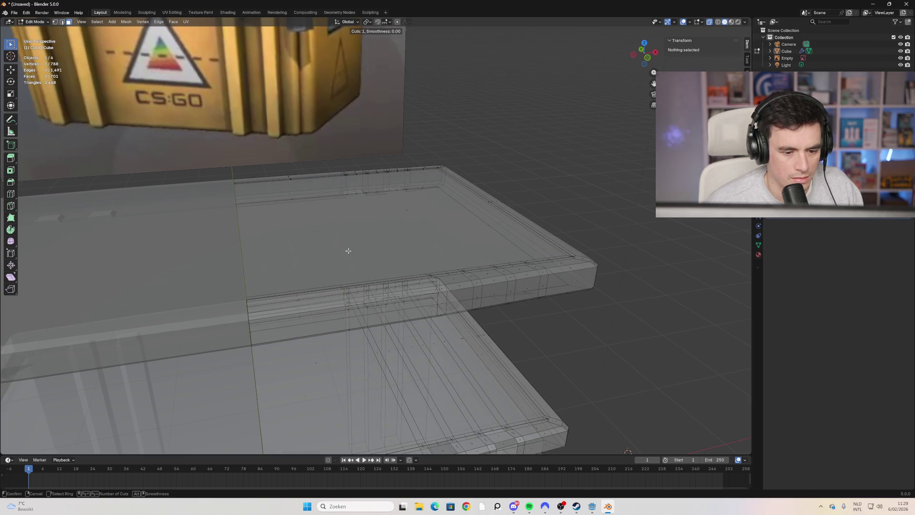
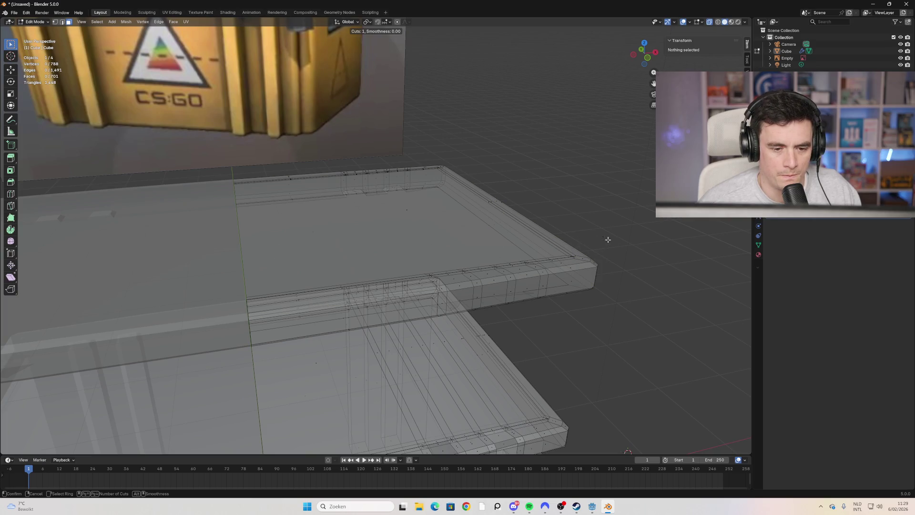
Step: Try loop cuts on the case several times and cancel each, leaving the mesh unchanged
key(Escape)
mouse_move(491, 180)
middle_down()
mouse_move(572, 231)
mouse_move(527, 221)
mouse_move(528, 181)
mouse_move(586, 229)
mouse_move(587, 194)
mouse_move(631, 184)
mouse_move(599, 245)
mouse_move(579, 258)
middle_up()
key(ctrl+r)
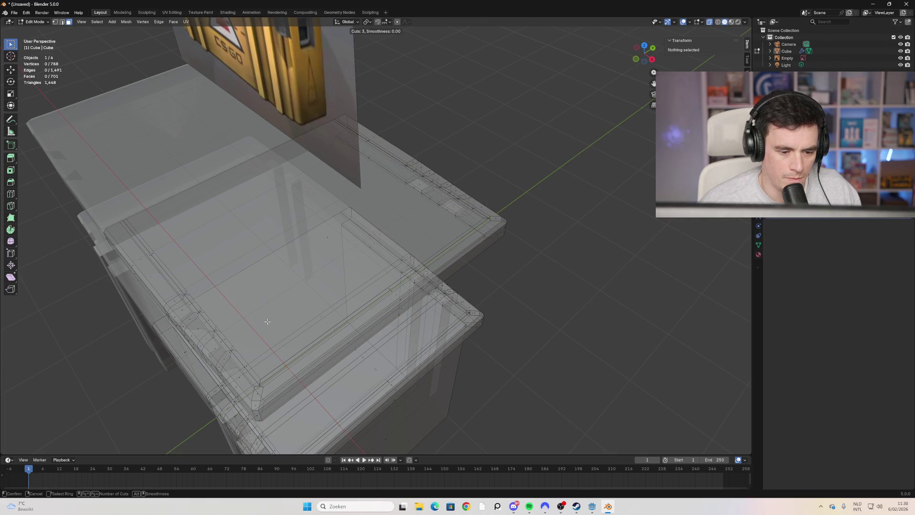
key(Escape)
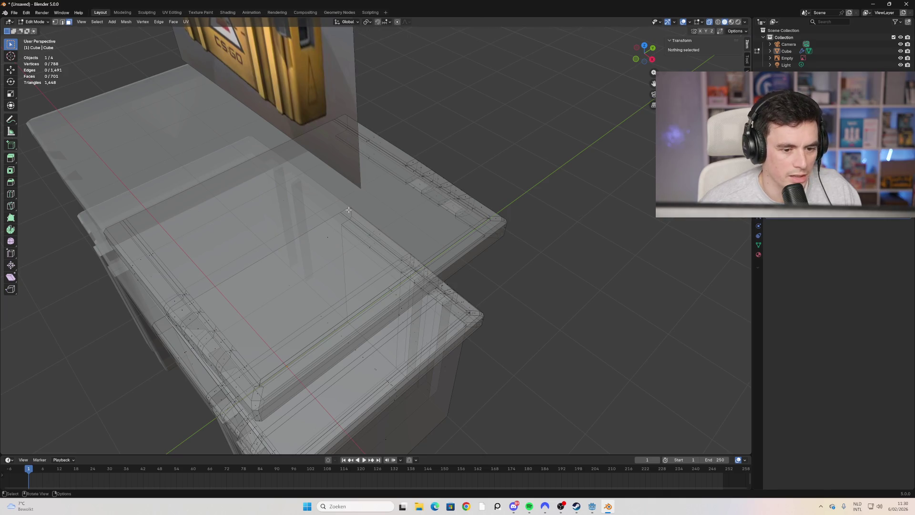
click(348, 209)
mouse_move(349, 210)
middle_down()
mouse_move(305, 162)
mouse_move(238, 205)
mouse_move(221, 202)
middle_up()
key(ctrl+r)
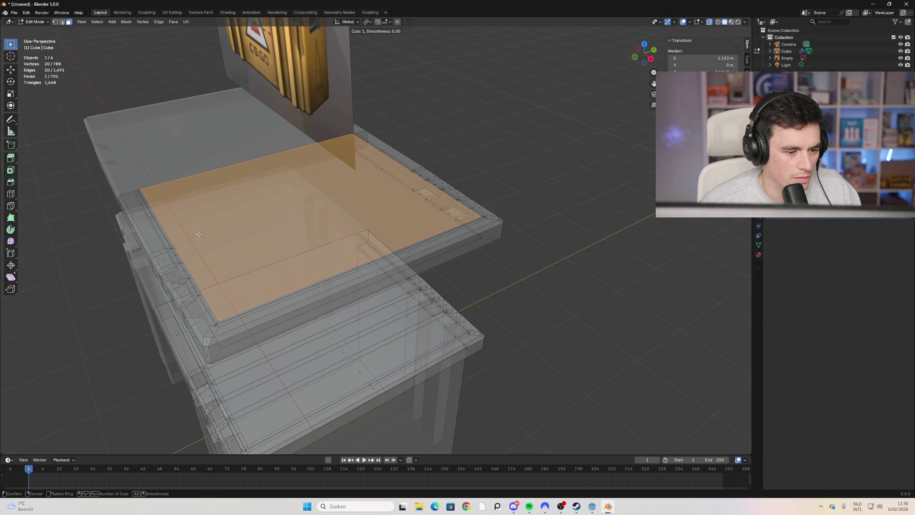
key(Escape)
Step: Leave Edit Mode for Object Mode and orbit to a front view of the case
key(Tab)
scroll(529, 282, down, 5)
mouse_move(529, 281)
middle_down()
mouse_move(402, 289)
mouse_move(447, 250)
mouse_move(419, 204)
mouse_move(320, 221)
mouse_move(380, 300)
mouse_move(339, 307)
middle_up()
drag(439, 196, 271, 276)
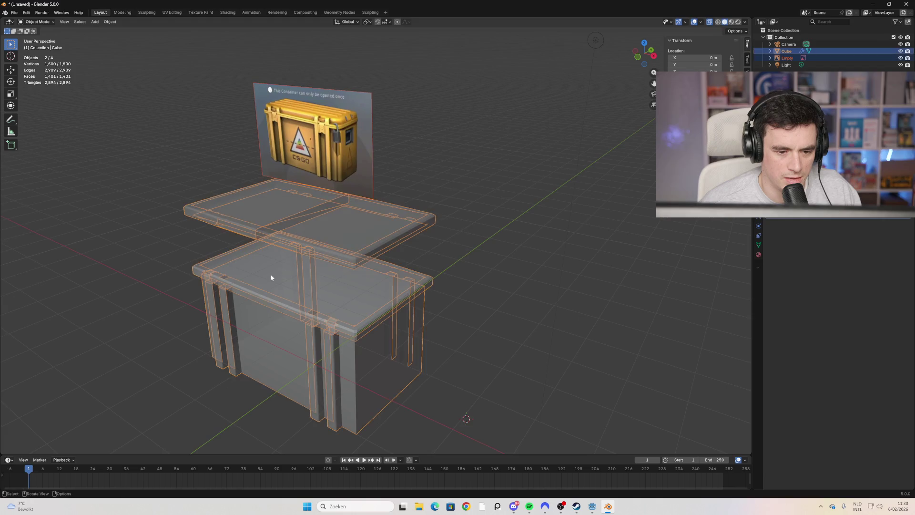
Step: Deselect everything and switch the viewport to Rendered shading
middle_drag(272, 276, 326, 268)
click(527, 259)
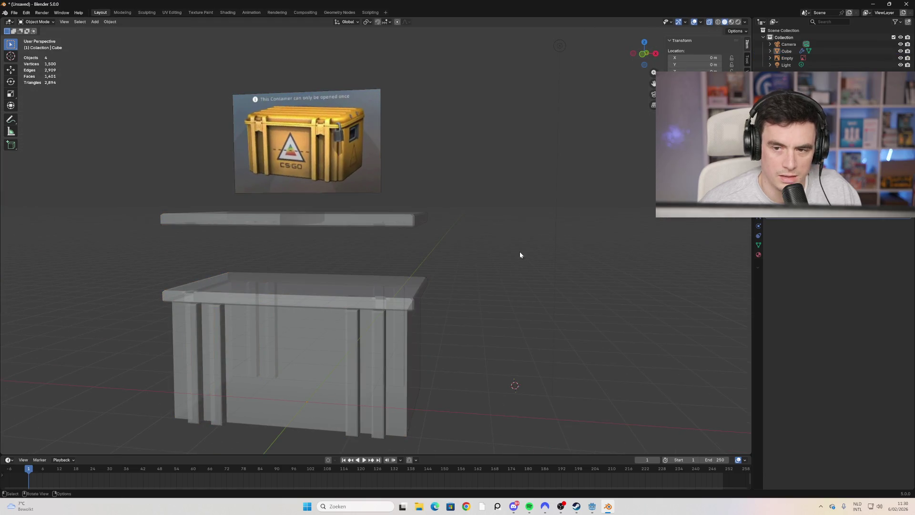
click(738, 22)
scroll(486, 229, down, 5)
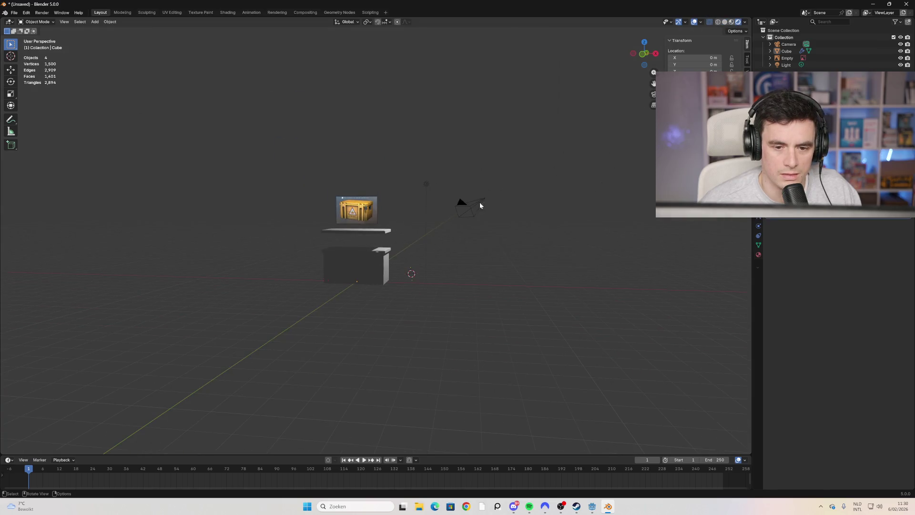
Step: Move the scene light to the left of the case using Y and X axis constraints
click(426, 184)
key(g)
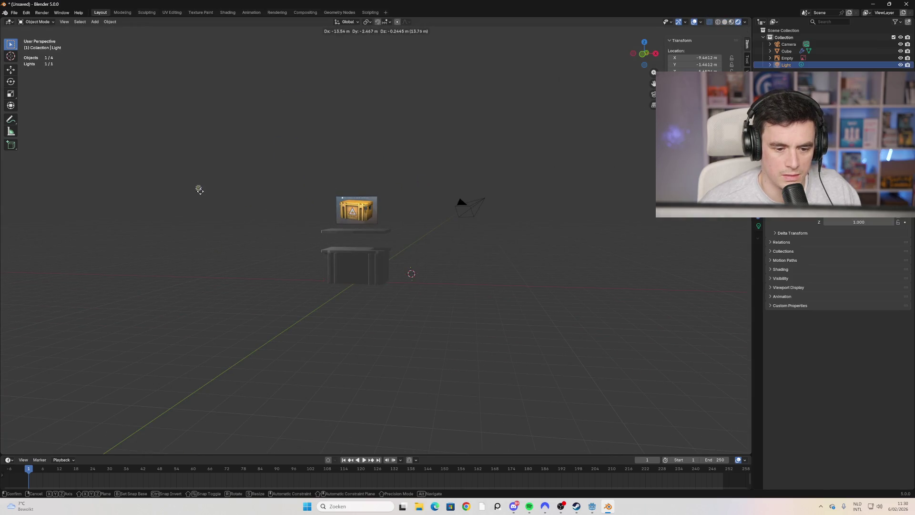
click(216, 190)
key(g)
key(z)
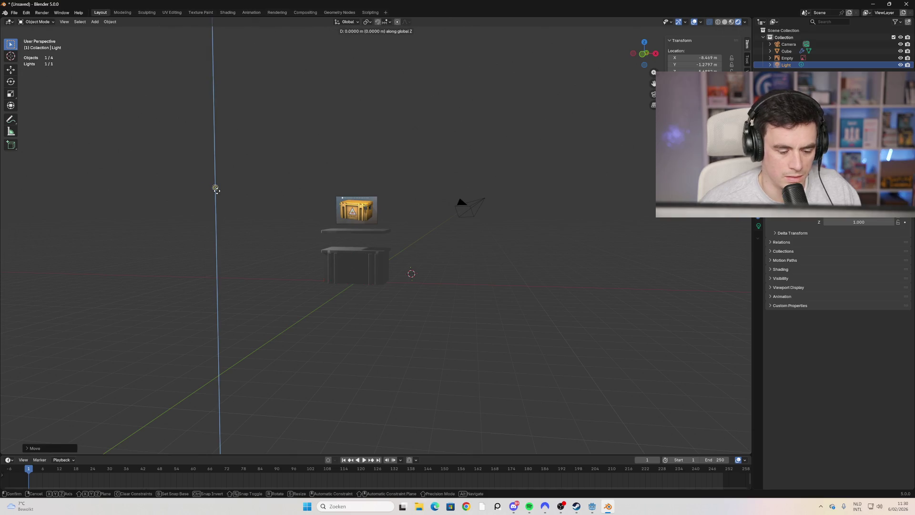
key(y)
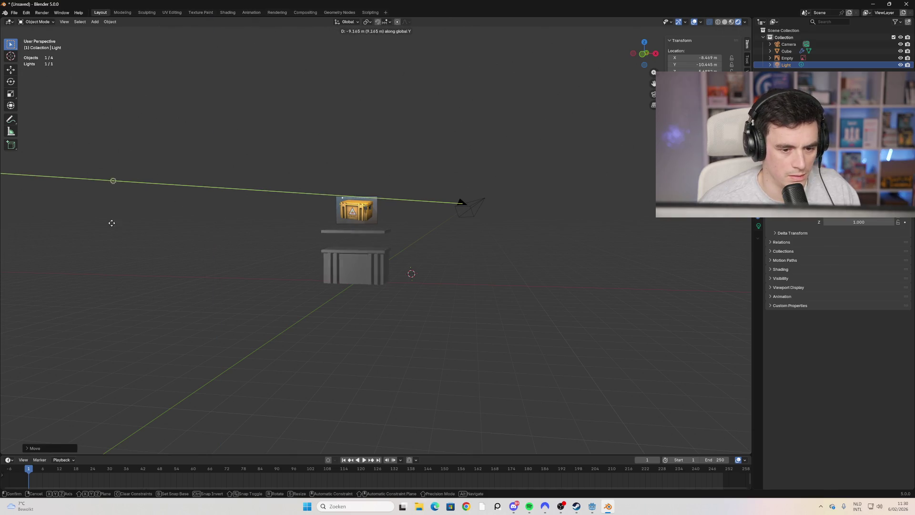
click(167, 215)
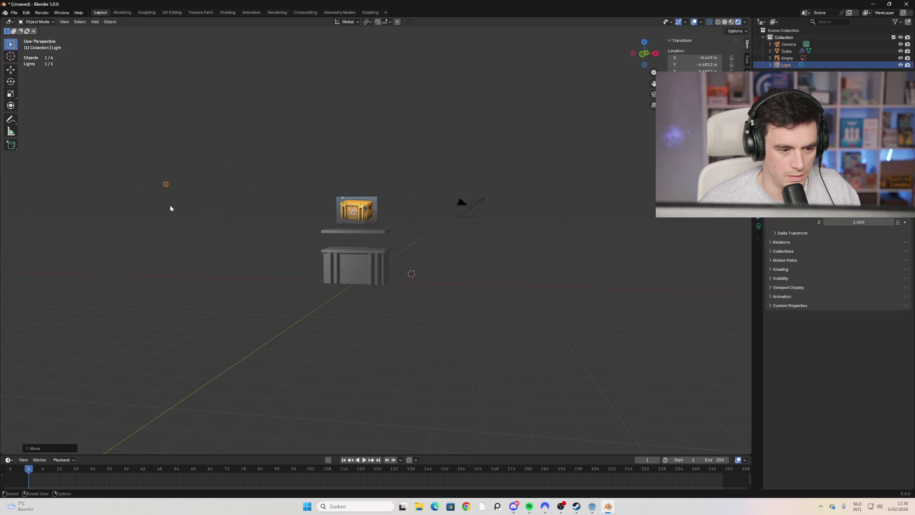
key(g)
key(x)
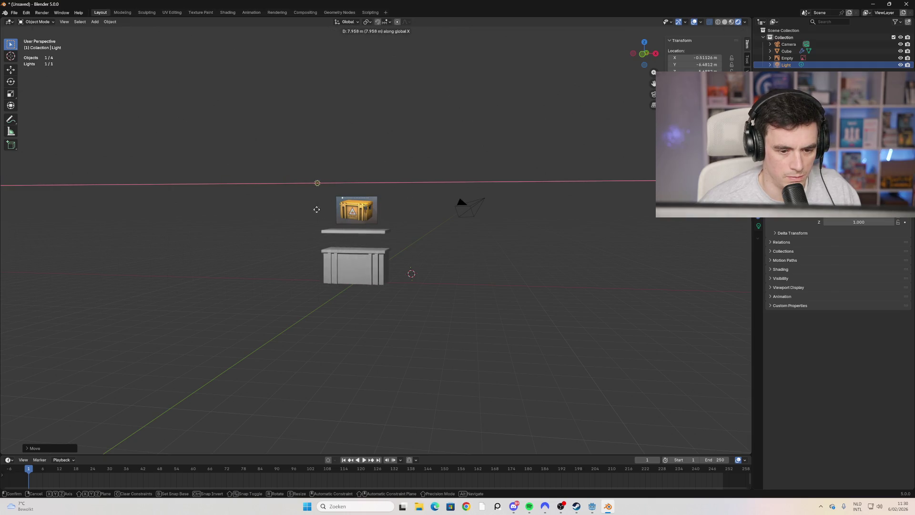
click(214, 209)
middle_drag(480, 256, 307, 294)
scroll(300, 300, up, 3)
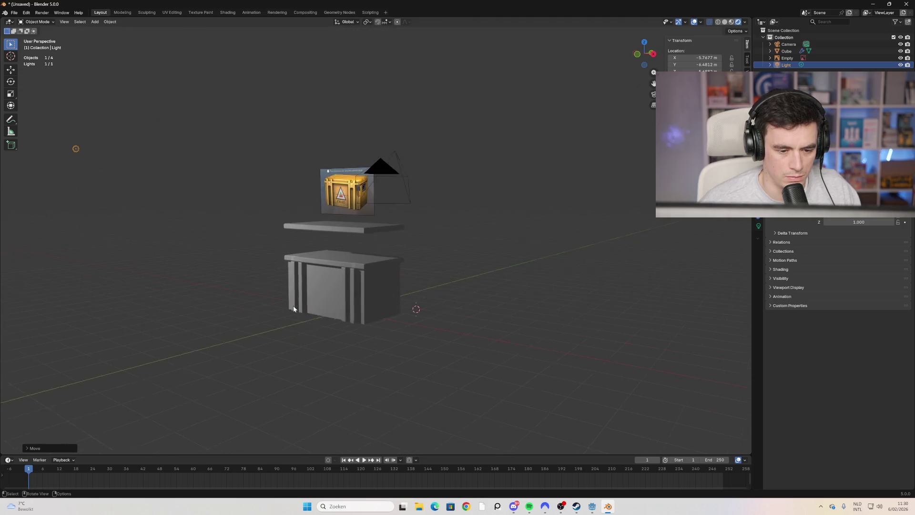
Step: Duplicate the light and place the copy on the other side of the case
key(shift+d)
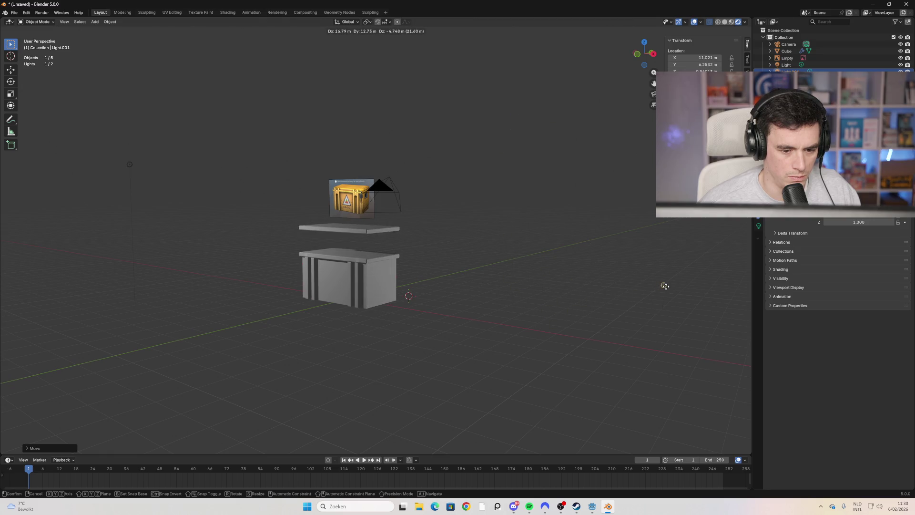
click(693, 290)
mouse_move(365, 356)
middle_down()
mouse_move(425, 336)
mouse_move(388, 342)
mouse_move(333, 324)
mouse_move(335, 284)
mouse_move(325, 286)
mouse_move(348, 271)
middle_up()
click(365, 232)
scroll(344, 268, up, 4)
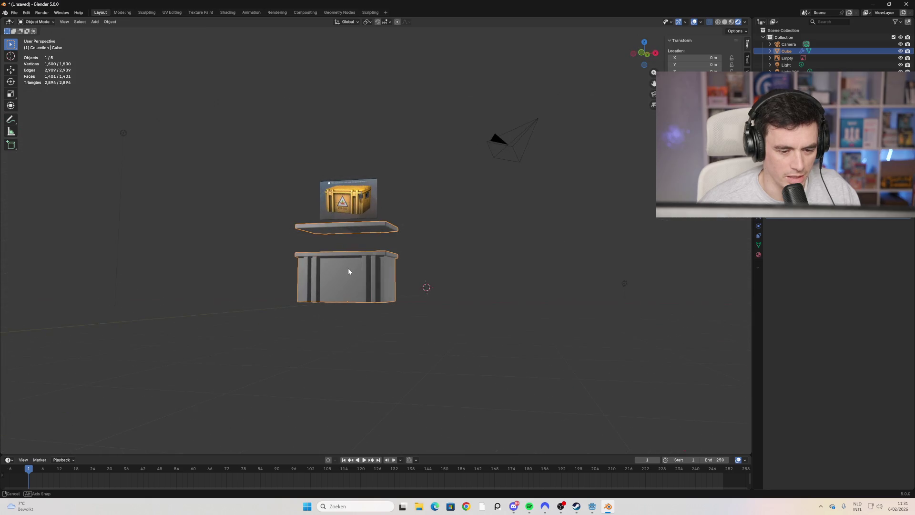
scroll(348, 269, up, 3)
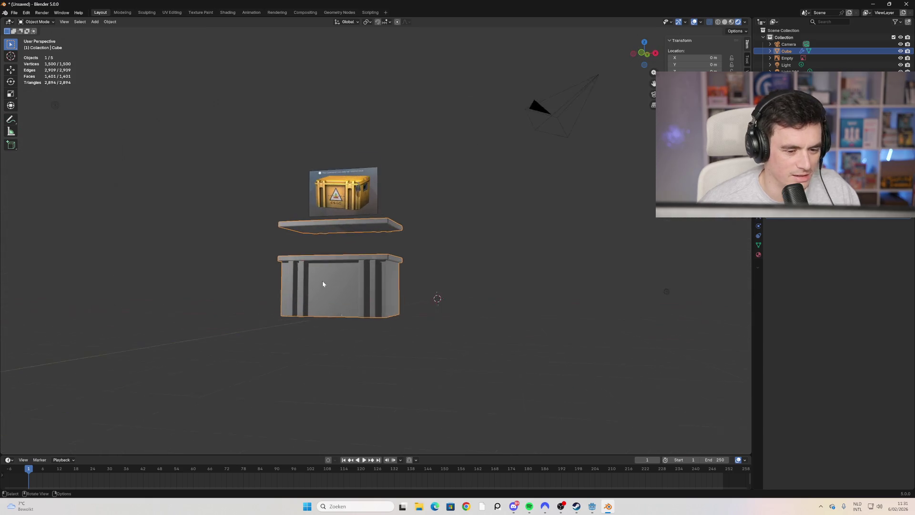
Step: Cycle through Wireframe, Solid and Material Preview shading, then open the Shading workspace
click(718, 22)
mouse_move(413, 291)
middle_down()
mouse_move(364, 300)
mouse_move(345, 284)
mouse_move(395, 230)
mouse_move(424, 179)
mouse_move(369, 293)
mouse_move(282, 295)
mouse_move(296, 260)
mouse_move(410, 260)
mouse_move(412, 300)
mouse_move(390, 330)
mouse_move(382, 326)
mouse_move(404, 289)
mouse_move(424, 286)
middle_up()
click(725, 22)
mouse_move(495, 263)
middle_down()
mouse_move(457, 298)
mouse_move(259, 181)
middle_up()
click(732, 22)
mouse_move(566, 175)
middle_down()
mouse_move(381, 289)
mouse_move(359, 280)
mouse_move(377, 267)
middle_up()
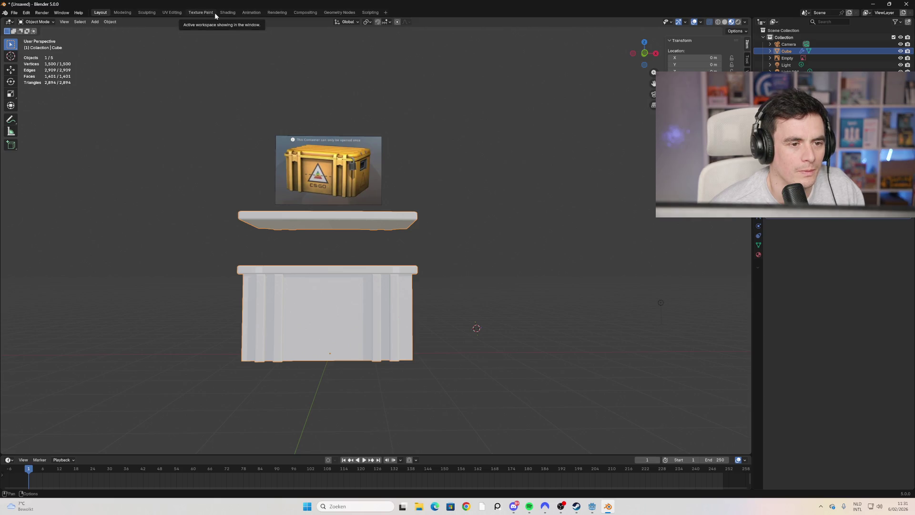
click(227, 13)
click(352, 363)
Step: Set the material's Base Color to a saturated gold yellow
mouse_move(352, 238)
mouse_down()
mouse_move(332, 253)
mouse_move(336, 259)
mouse_up()
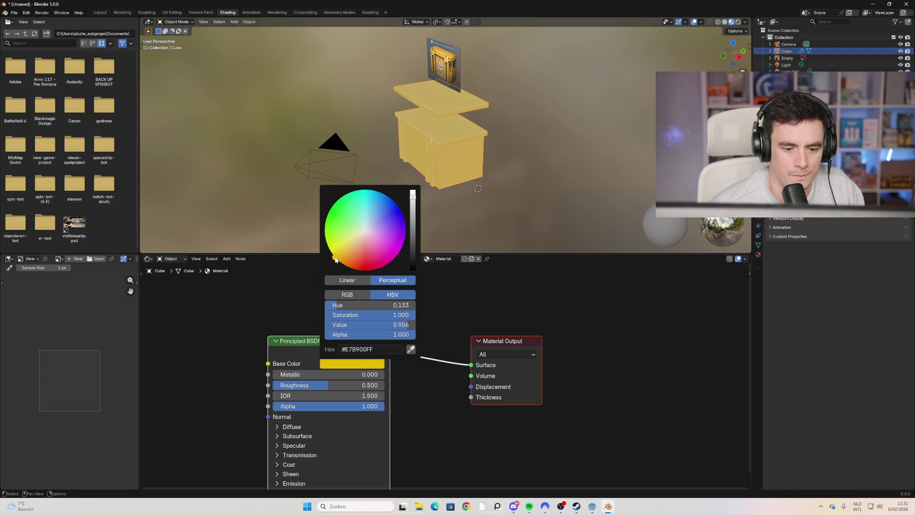
click(411, 349)
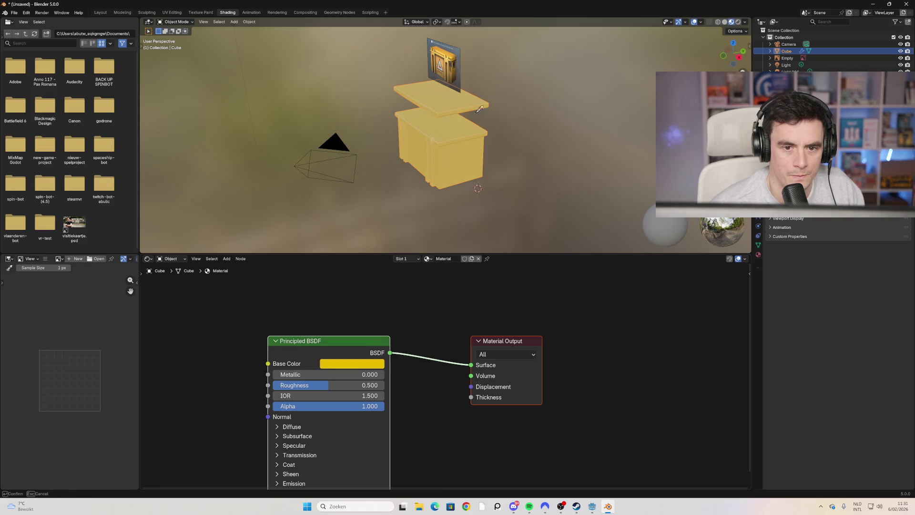
click(443, 61)
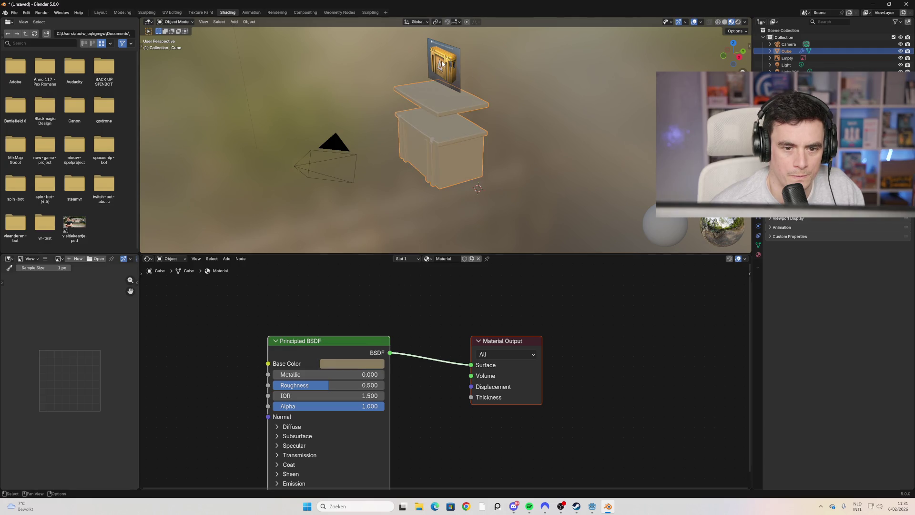
mouse_move(400, 224)
middle_down()
mouse_move(417, 205)
mouse_move(461, 191)
mouse_move(439, 203)
middle_up()
click(348, 364)
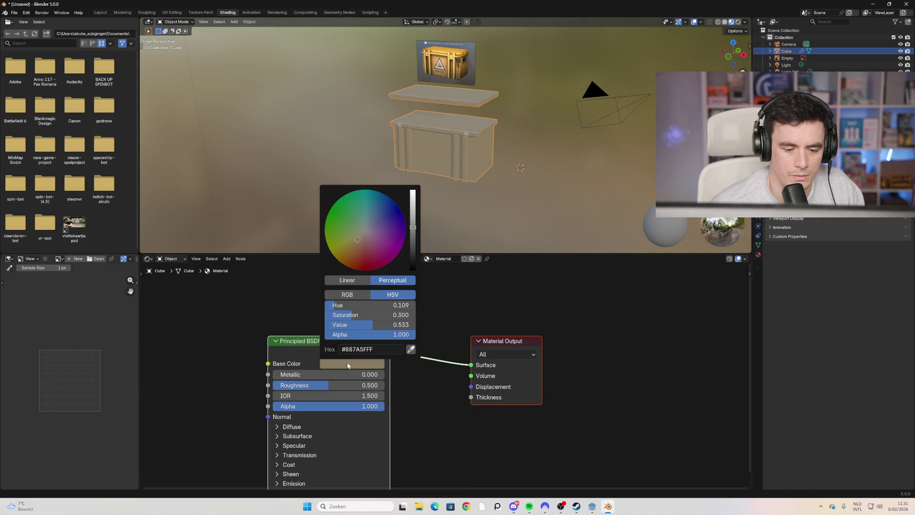
mouse_move(416, 225)
mouse_down()
mouse_move(414, 212)
mouse_move(414, 219)
mouse_up()
drag(353, 315, 372, 315)
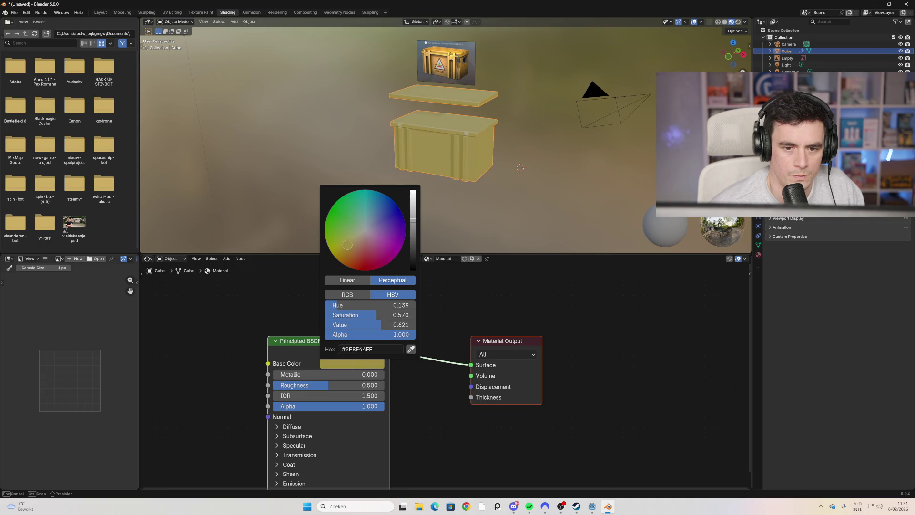
Step: Make the material fully metallic (Metallic 1.000) with Roughness 0.728
drag(324, 374, 382, 374)
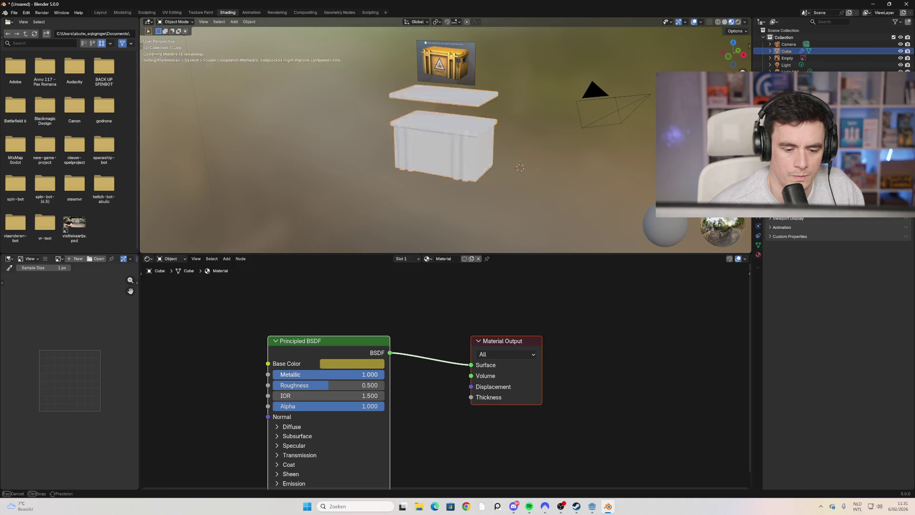
mouse_move(321, 384)
mouse_down()
mouse_move(281, 384)
mouse_move(345, 384)
mouse_up()
mouse_move(372, 224)
middle_down()
mouse_move(393, 163)
mouse_move(390, 131)
mouse_move(432, 182)
mouse_move(404, 201)
mouse_move(372, 282)
middle_up()
drag(338, 381, 274, 385)
mouse_move(428, 190)
middle_down()
mouse_move(456, 152)
mouse_move(409, 134)
mouse_move(435, 164)
mouse_move(339, 303)
middle_up()
drag(302, 384, 384, 385)
middle_drag(437, 181, 434, 146)
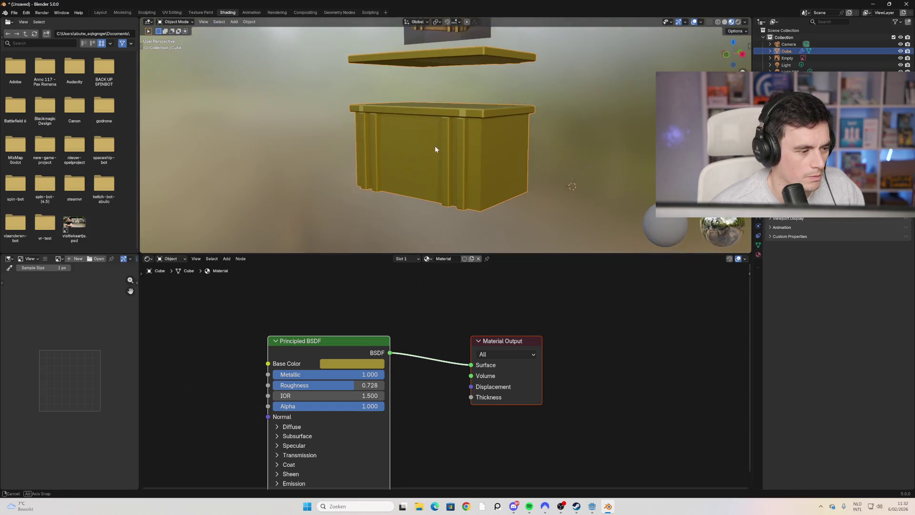
click(228, 258)
mouse_move(258, 302)
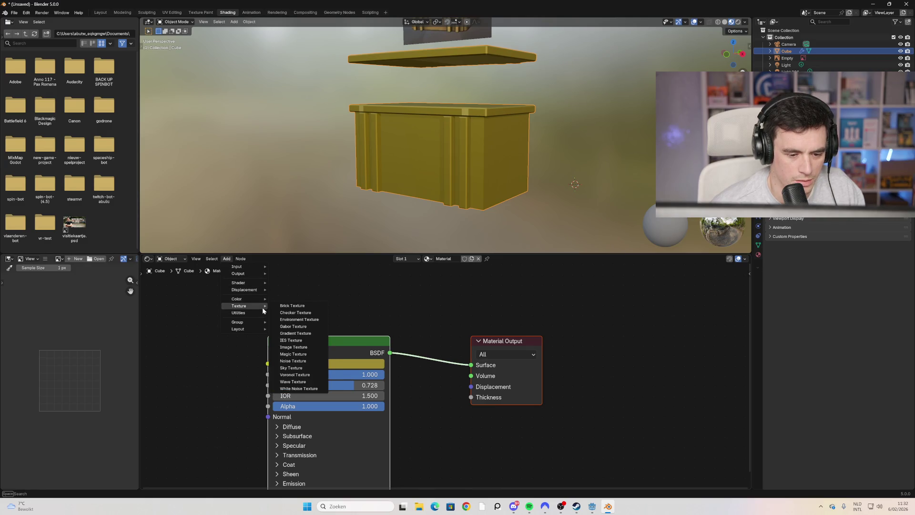
Step: Add a Noise Texture node and wire its Color into the shader's Roughness
click(300, 365)
click(208, 329)
mouse_move(317, 341)
mouse_down()
mouse_move(374, 318)
mouse_move(377, 301)
mouse_up()
mouse_move(245, 342)
mouse_down()
mouse_move(323, 330)
mouse_move(327, 350)
mouse_move(328, 338)
mouse_up()
mouse_move(420, 210)
middle_down()
mouse_move(435, 184)
mouse_move(496, 170)
mouse_move(409, 193)
middle_up()
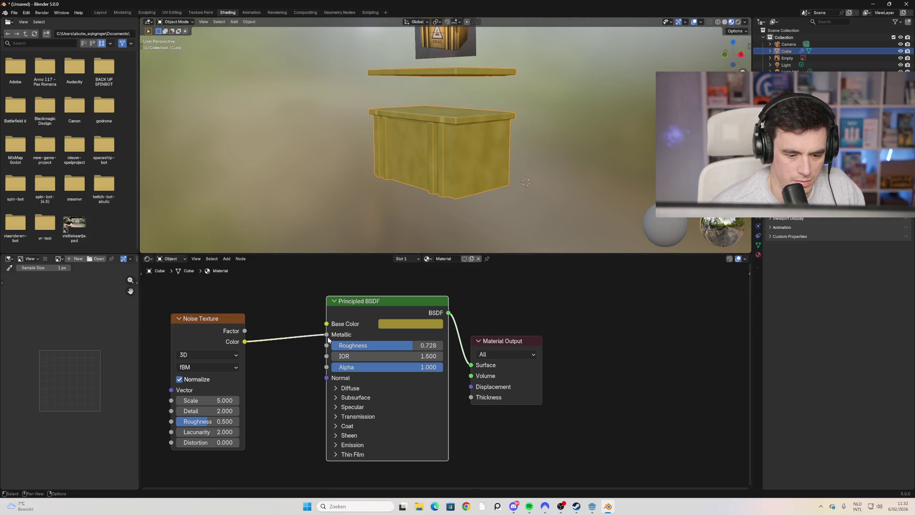
drag(328, 339, 327, 345)
mouse_move(419, 191)
middle_down()
mouse_move(414, 153)
mouse_move(485, 146)
mouse_move(375, 159)
mouse_move(362, 190)
mouse_move(399, 149)
mouse_move(390, 170)
mouse_move(400, 161)
middle_up()
Step: Raise the noise texture Scale to about 13.900 or higher
mouse_move(210, 401)
mouse_down()
mouse_move(158, 400)
mouse_move(257, 400)
mouse_up()
mouse_move(395, 181)
middle_down()
mouse_move(405, 202)
mouse_move(384, 224)
mouse_move(408, 157)
middle_up()
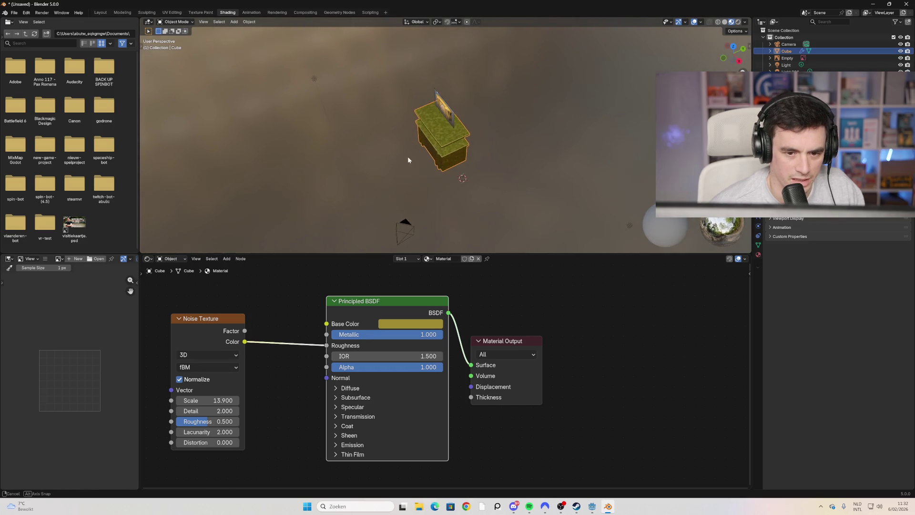
drag(209, 399, 224, 400)
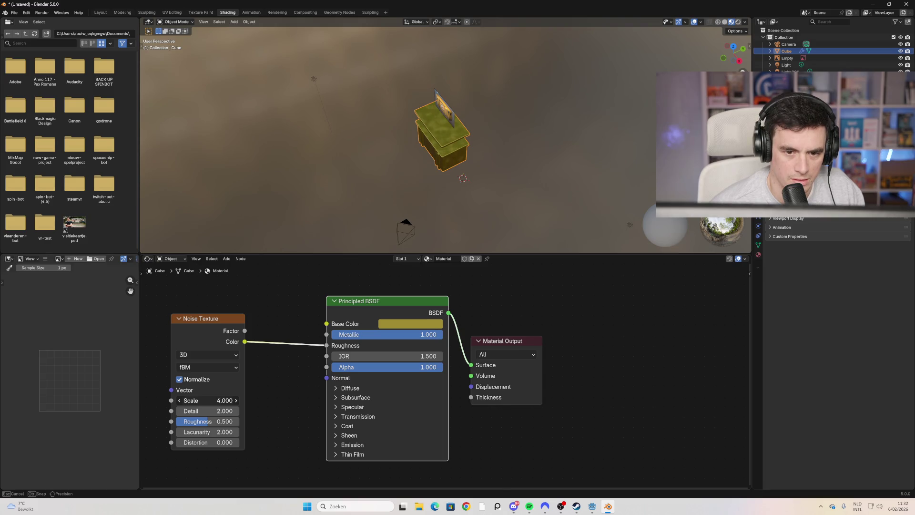
middle_drag(395, 207, 408, 194)
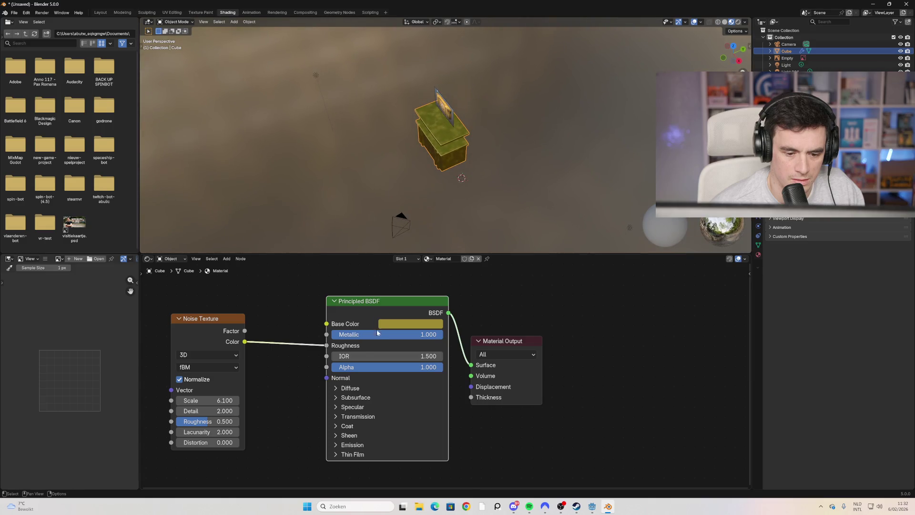
Step: Set the material's Metallic value to 0.825
mouse_move(348, 368)
mouse_down()
mouse_move(329, 368)
mouse_move(367, 368)
mouse_up()
mouse_move(375, 336)
mouse_down()
mouse_move(362, 335)
mouse_move(472, 336)
mouse_up()
middle_drag(422, 162, 443, 152)
drag(427, 334, 411, 334)
mouse_move(446, 200)
middle_down()
mouse_move(450, 189)
mouse_move(456, 200)
mouse_move(515, 167)
middle_up()
mouse_move(501, 146)
middle_down()
mouse_move(456, 107)
mouse_move(456, 122)
mouse_move(398, 179)
mouse_move(415, 188)
mouse_move(436, 139)
middle_up()
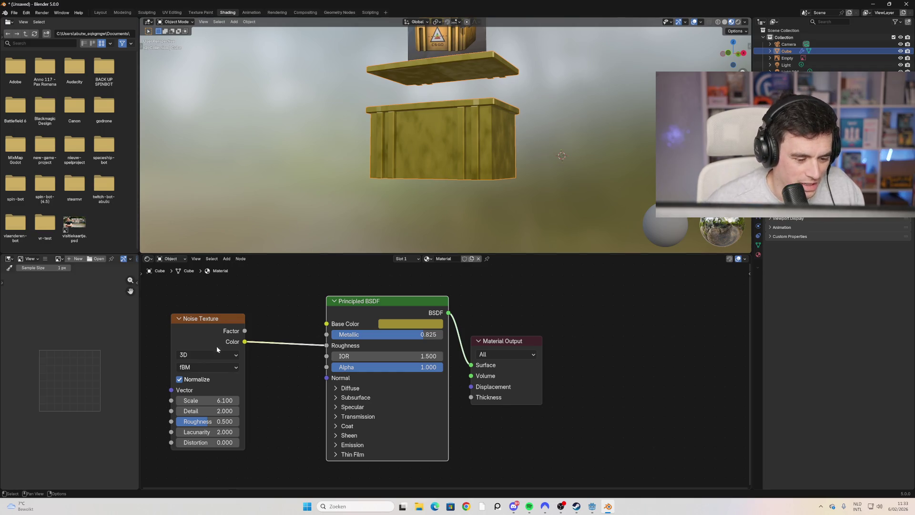
Step: Set noise Detail to 3.800 and Distortion to 7.600, then return to Modeling
mouse_move(208, 411)
mouse_down()
mouse_move(229, 411)
mouse_move(191, 411)
mouse_move(248, 432)
mouse_move(208, 432)
mouse_move(224, 442)
mouse_move(252, 443)
mouse_move(223, 442)
mouse_up()
mouse_move(423, 157)
middle_down()
mouse_move(388, 197)
mouse_move(350, 216)
mouse_move(344, 181)
mouse_move(413, 133)
mouse_move(467, 135)
mouse_move(379, 150)
mouse_move(351, 164)
mouse_move(348, 198)
mouse_move(363, 167)
mouse_move(431, 132)
mouse_move(345, 181)
middle_up()
scroll(345, 181, down, 2)
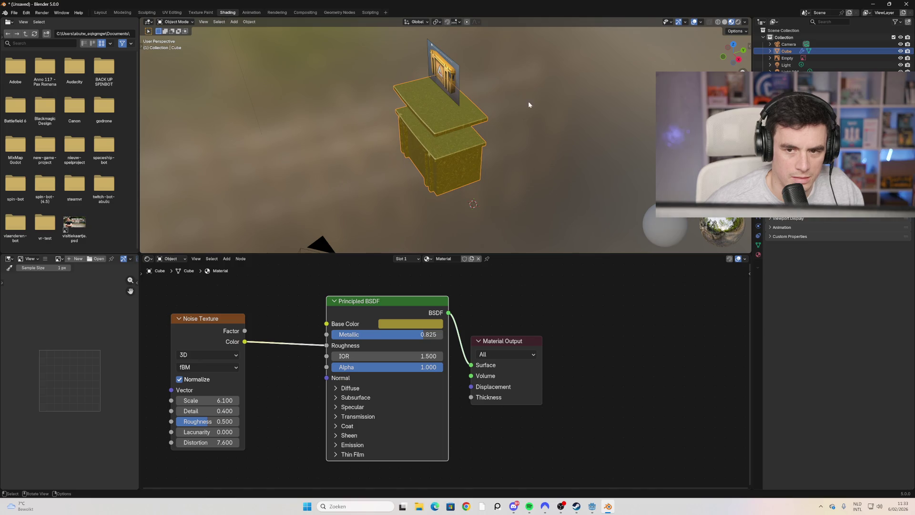
click(123, 12)
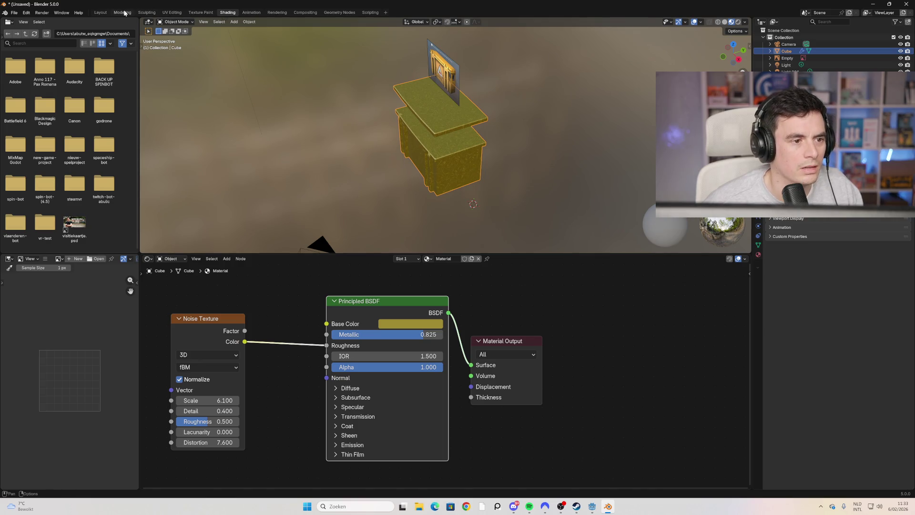
Step: Preview the crate's noisy gold material in the viewport, then switch to Object Mode
click(738, 22)
mouse_move(395, 224)
middle_down()
mouse_move(423, 222)
mouse_move(427, 198)
middle_up()
mouse_move(478, 180)
middle_down()
mouse_move(431, 206)
mouse_move(353, 205)
mouse_move(453, 210)
mouse_move(432, 221)
mouse_move(423, 194)
mouse_move(415, 224)
middle_up()
scroll(414, 216, up, 5)
scroll(411, 231, down, 5)
scroll(412, 231, down, 5)
scroll(548, 198, up, 4)
scroll(452, 189, up, 2)
scroll(451, 189, down, 3)
mouse_move(451, 189)
middle_down()
mouse_move(476, 200)
mouse_move(503, 189)
mouse_move(483, 195)
mouse_move(476, 221)
middle_up()
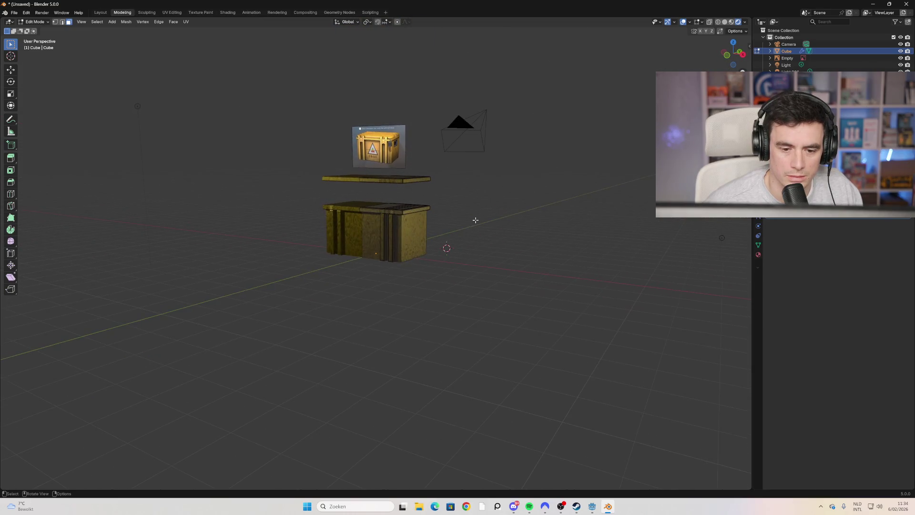
drag(177, 80, 106, 142)
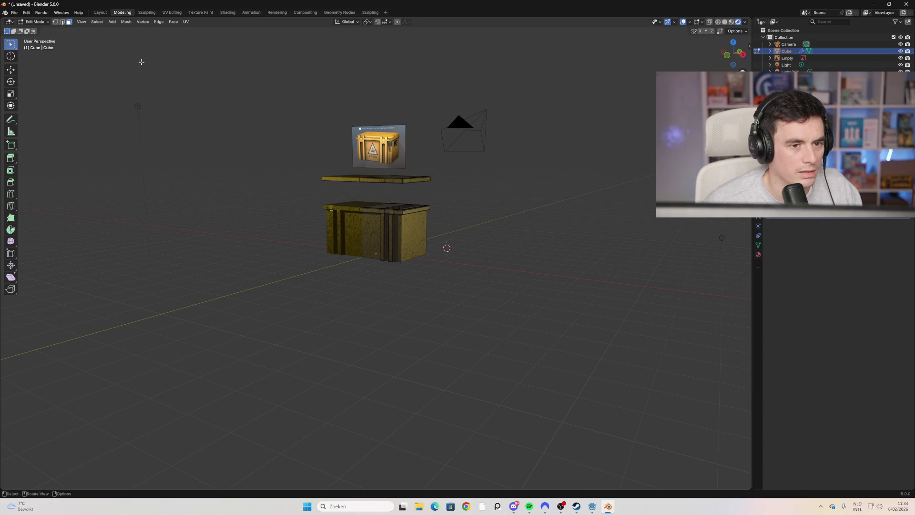
key(Tab)
click(137, 105)
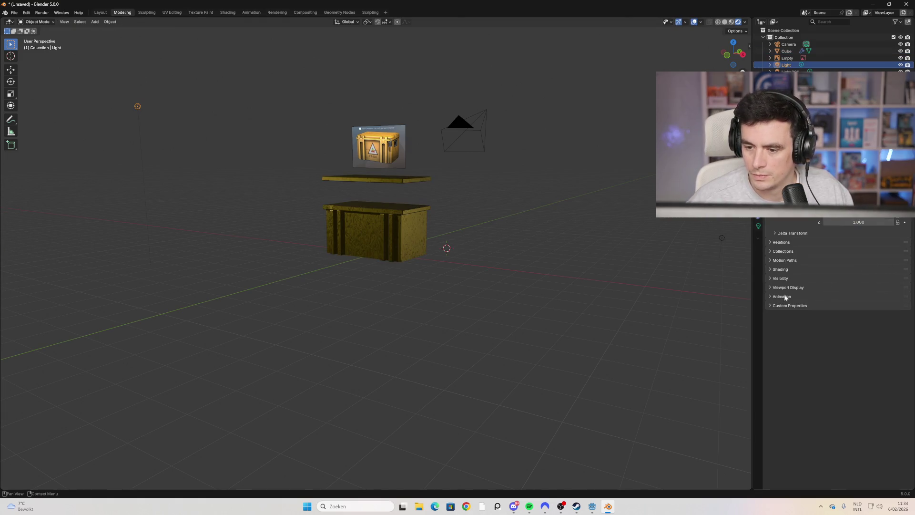
Step: Move the light to sit beside the crate
scroll(447, 227, up, 2)
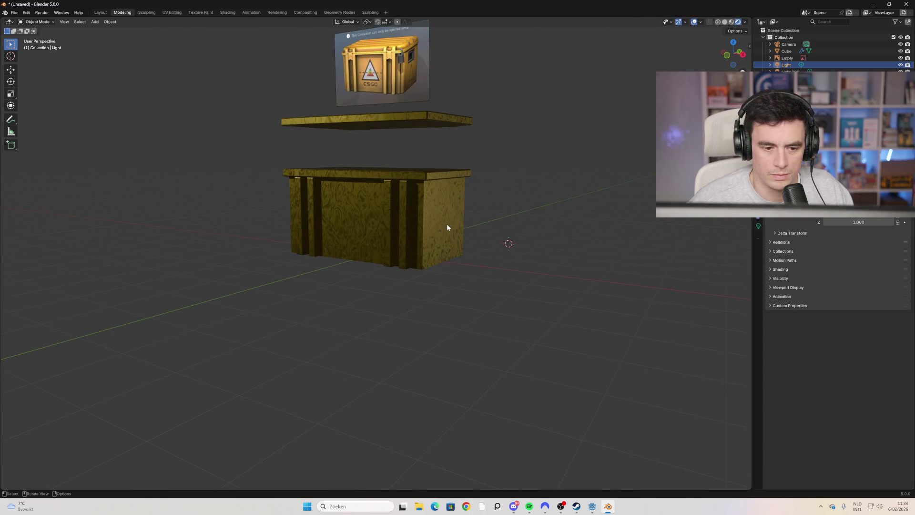
scroll(585, 159, down, 1)
mouse_move(537, 143)
middle_down()
mouse_move(517, 164)
mouse_move(533, 164)
mouse_move(495, 142)
middle_up()
key(g)
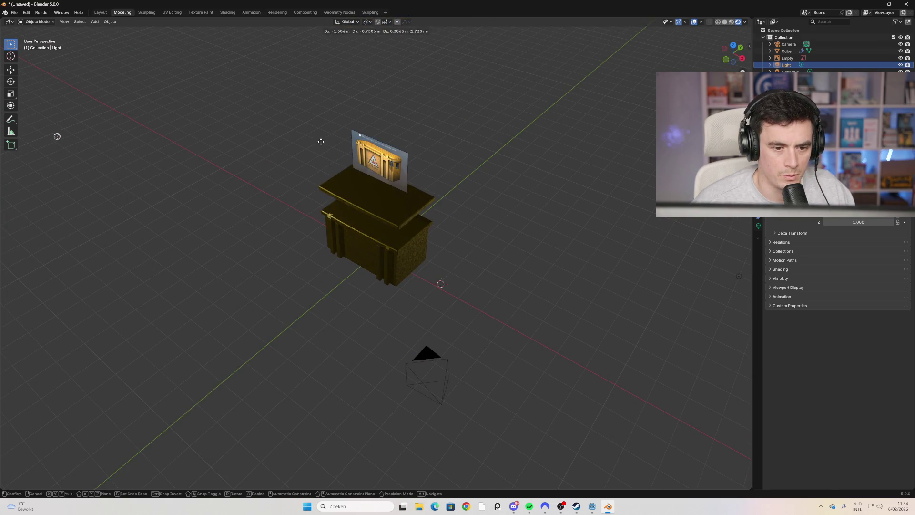
key(Escape)
click(116, 148)
click(109, 152)
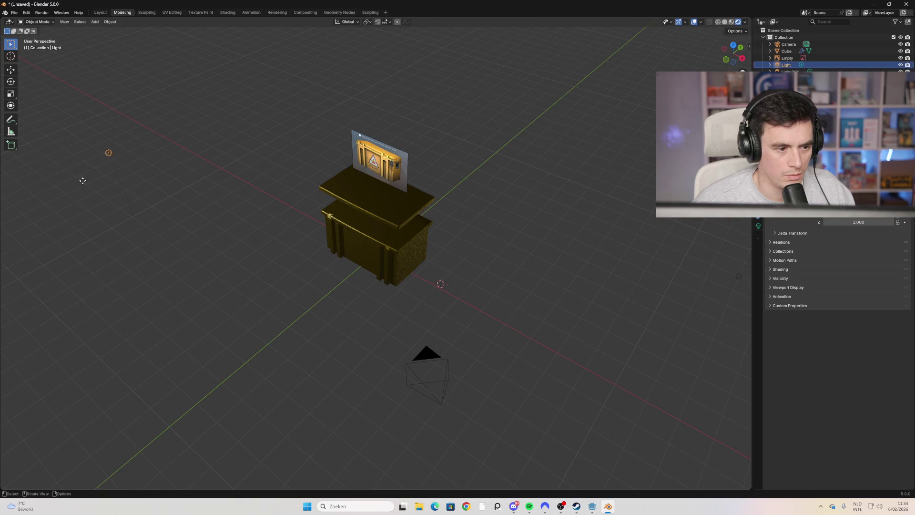
key(g)
click(264, 255)
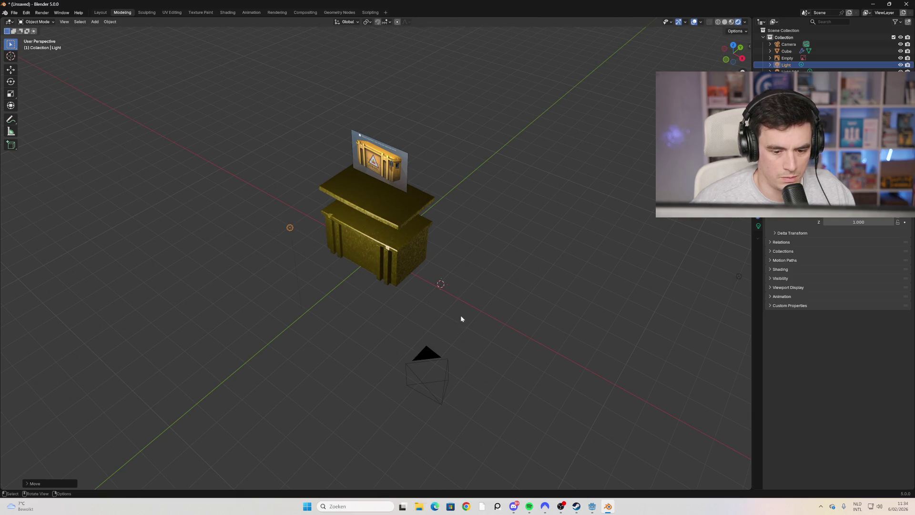
Step: Move the reference image plane to the left, closer to the crate
click(444, 285)
click(442, 287)
mouse_move(462, 301)
middle_down()
mouse_move(504, 264)
mouse_move(490, 279)
middle_up()
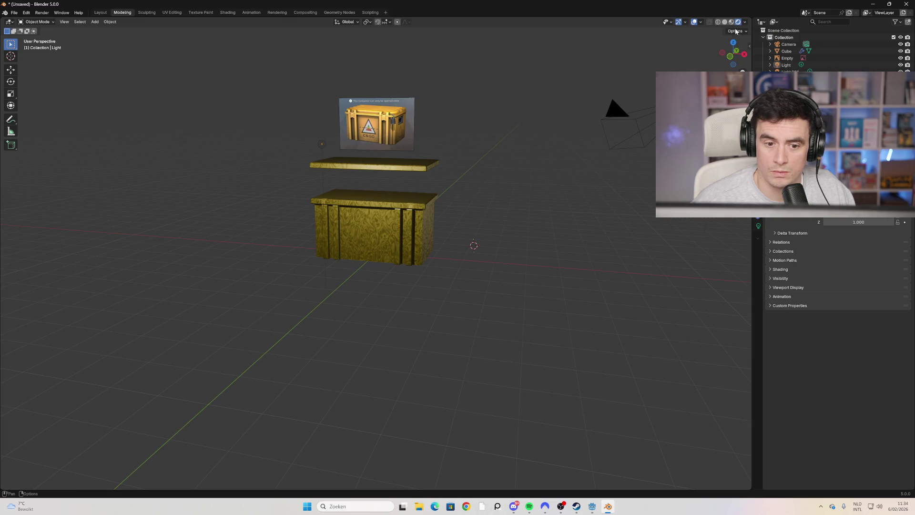
scroll(511, 198, down, 2)
mouse_move(511, 198)
middle_down()
mouse_move(502, 168)
mouse_move(474, 238)
mouse_move(487, 222)
middle_up()
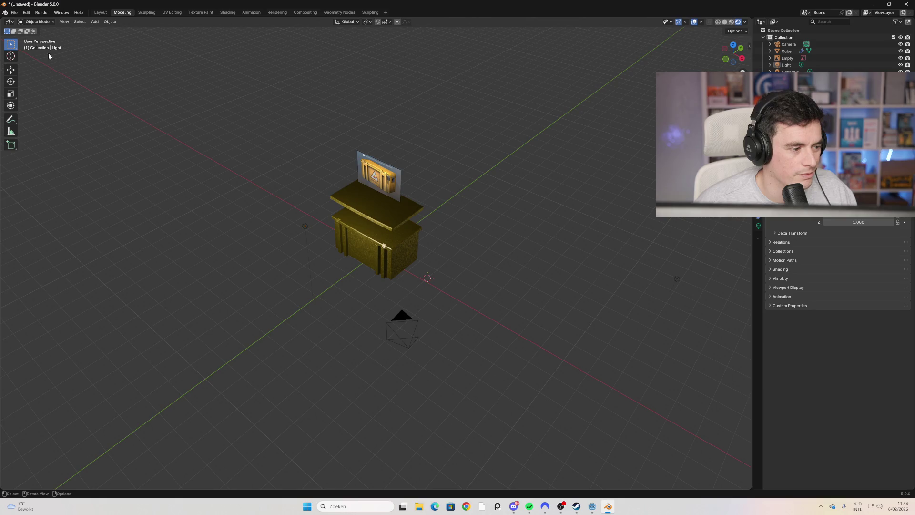
mouse_move(222, 197)
middle_down()
mouse_move(278, 204)
mouse_move(316, 162)
mouse_move(335, 108)
mouse_move(304, 178)
mouse_move(280, 190)
middle_up()
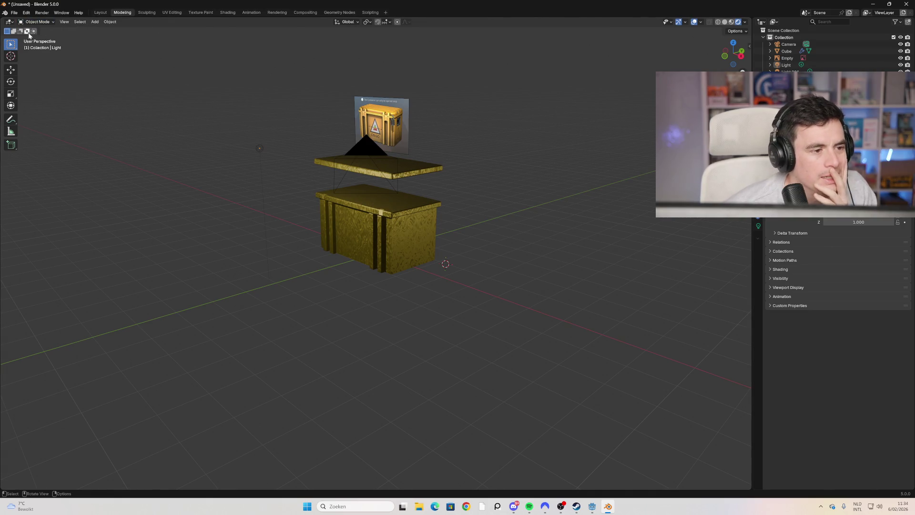
click(43, 24)
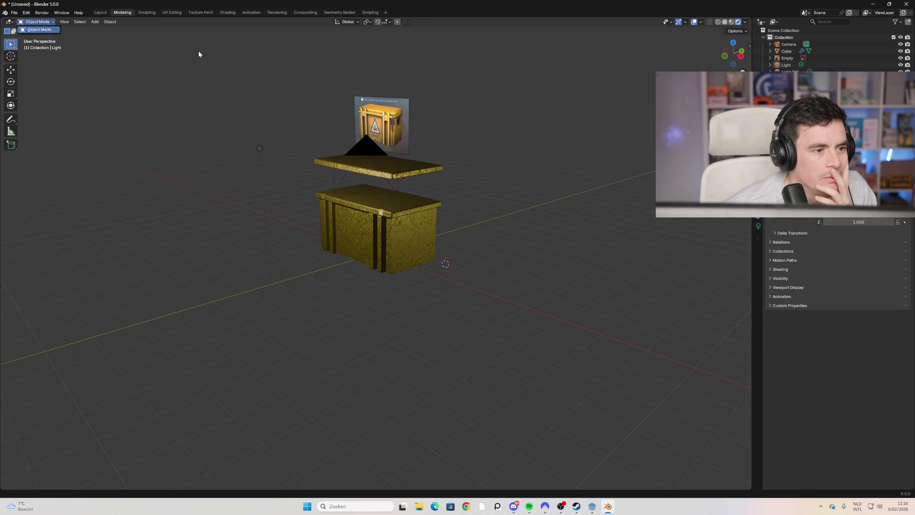
click(36, 22)
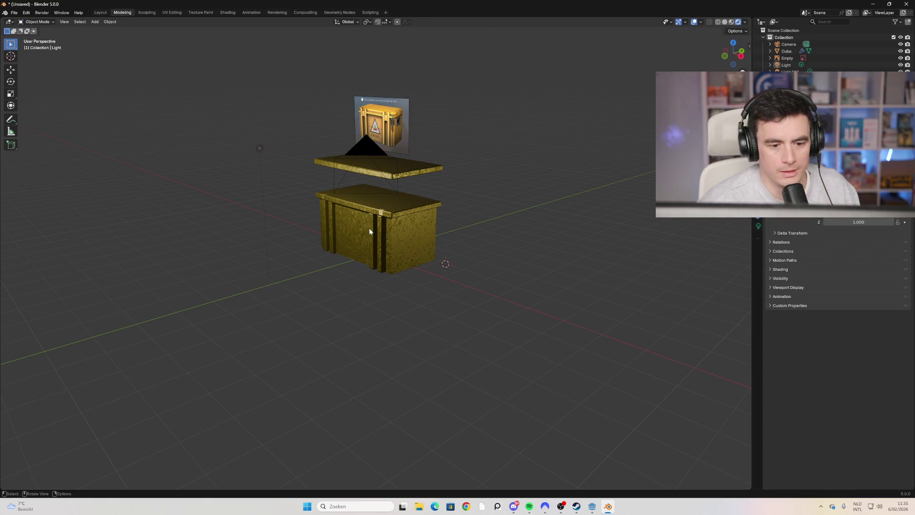
mouse_move(385, 121)
mouse_down()
mouse_move(272, 110)
mouse_move(298, 109)
mouse_up()
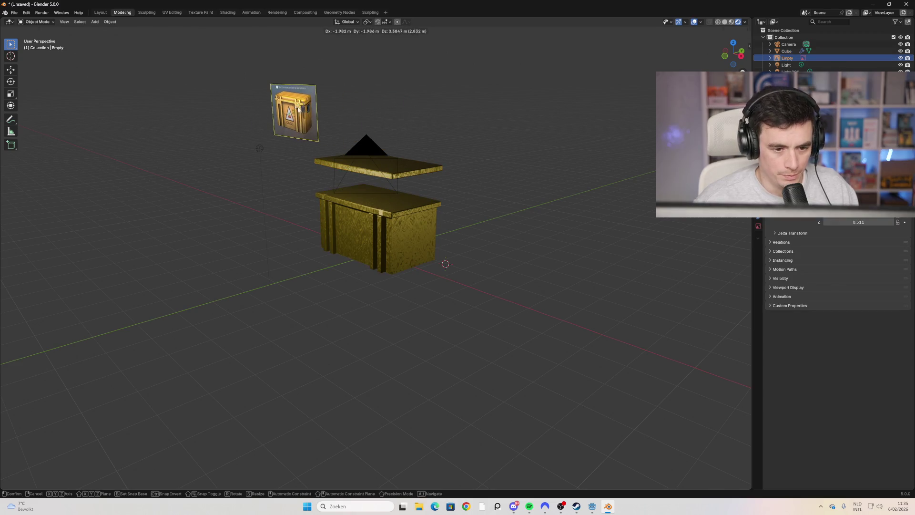
click(299, 109)
Step: Put the crate mesh back into Edit Mode with plain Solid shading
middle_drag(253, 211, 369, 223)
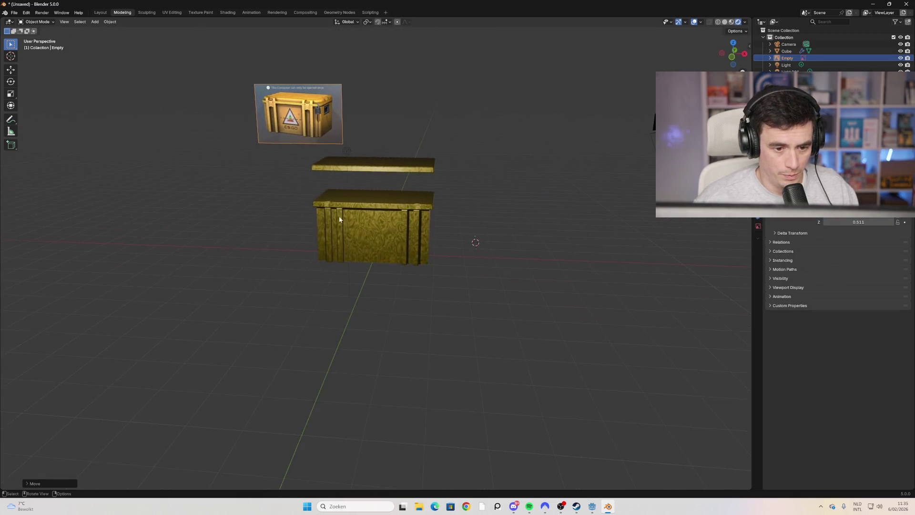
click(370, 223)
key(Tab)
scroll(369, 220, up, 3)
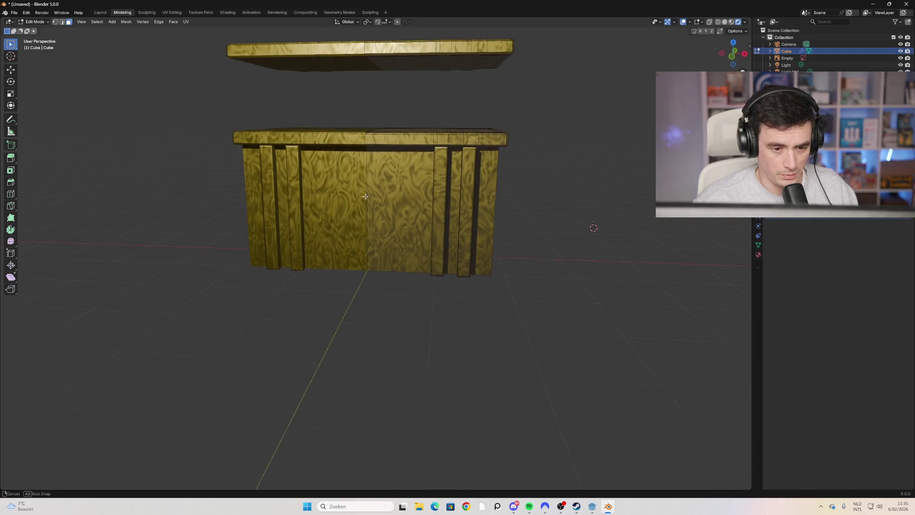
scroll(369, 217, down, 4)
click(724, 21)
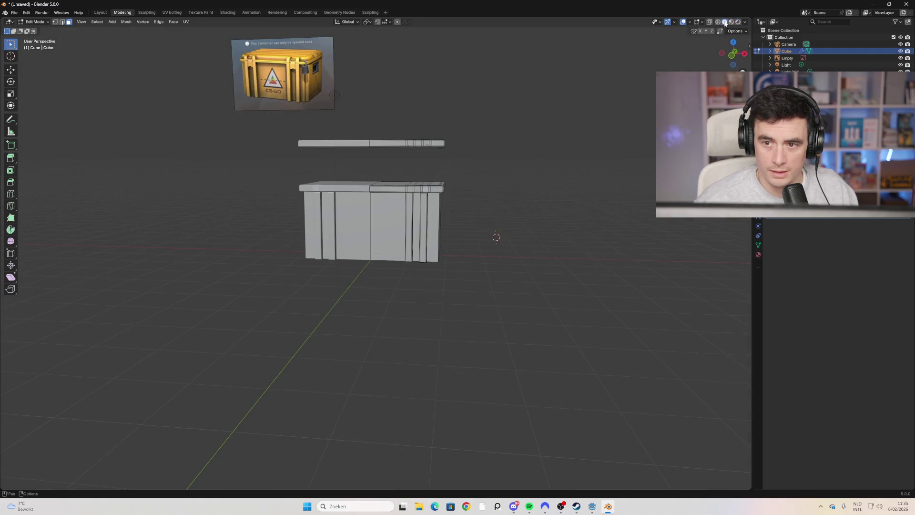
middle_drag(491, 138, 439, 148)
Step: Add a single centred edge loop across the lid
key(ctrl+r)
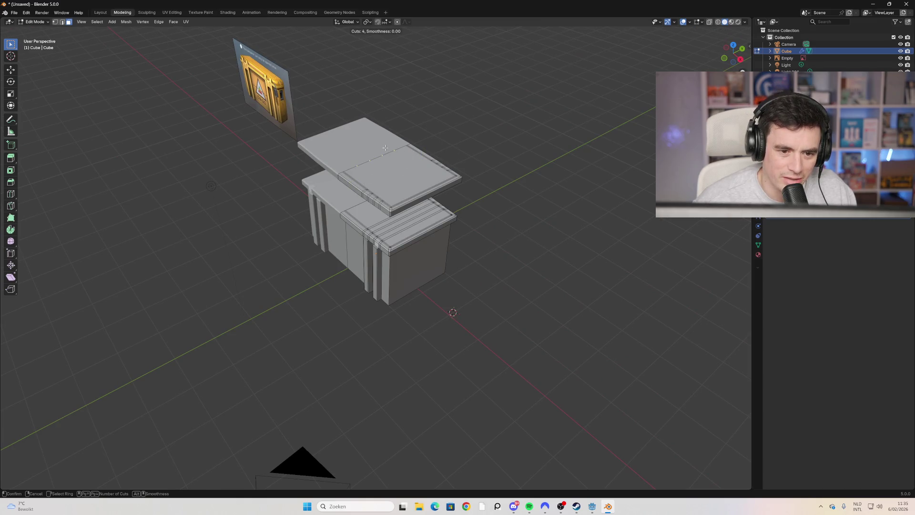
right_click(360, 161)
scroll(322, 284, up, 4)
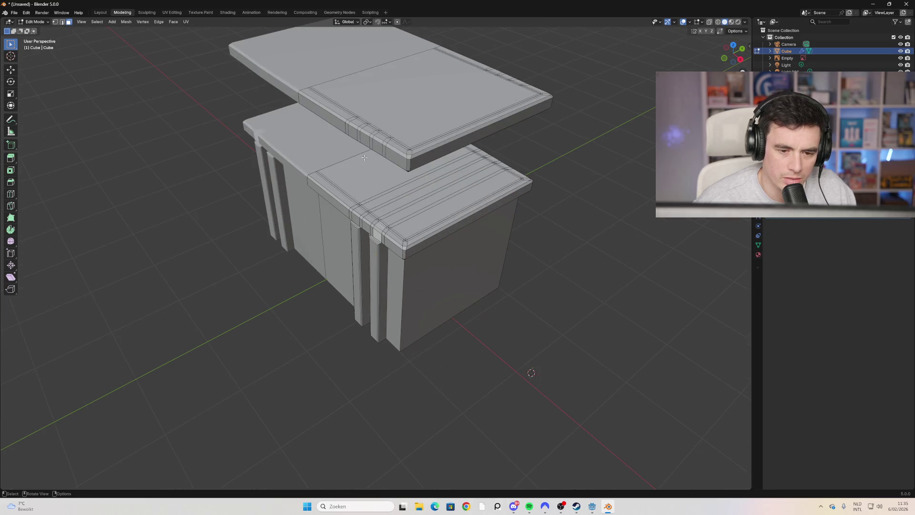
mouse_move(322, 284)
middle_down()
mouse_move(429, 239)
mouse_move(380, 224)
middle_up()
key(ctrl+r)
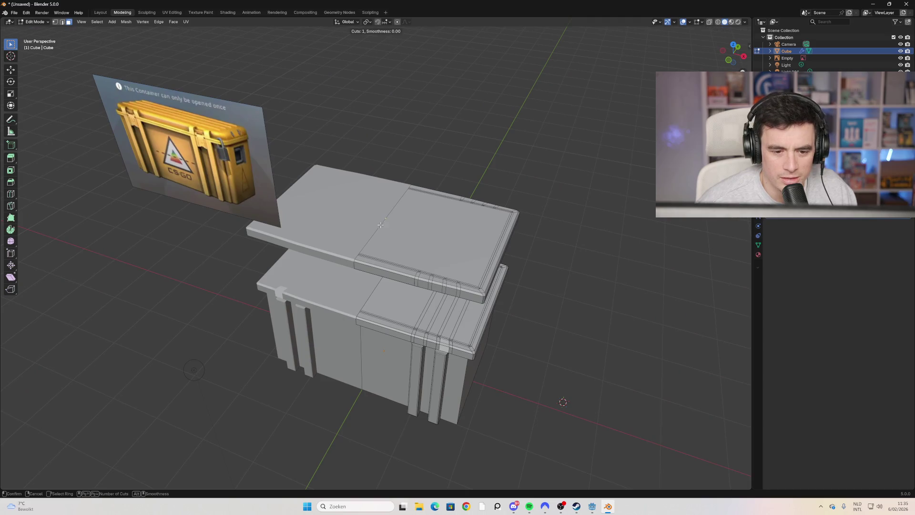
click(390, 212)
right_click(388, 212)
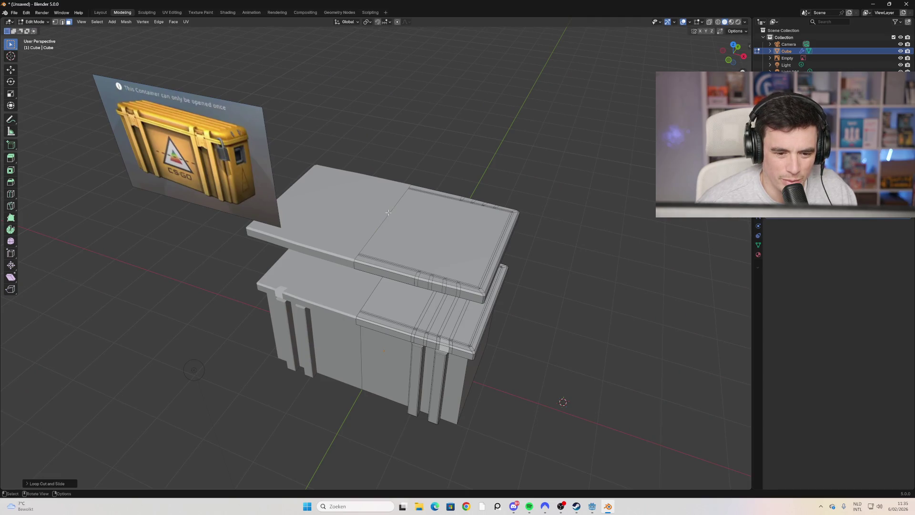
mouse_move(396, 220)
middle_down()
mouse_move(434, 200)
mouse_move(405, 189)
mouse_move(322, 198)
mouse_move(395, 195)
mouse_move(364, 187)
mouse_move(370, 171)
mouse_move(392, 172)
mouse_move(378, 244)
middle_up()
scroll(434, 200, up, 3)
scroll(352, 184, down, 4)
scroll(378, 244, up, 3)
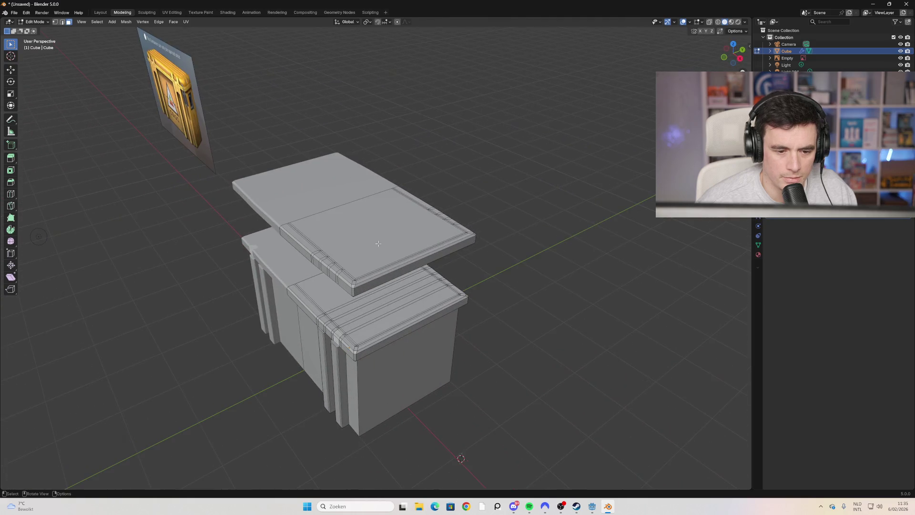
Step: Place the 3D cursor on the lid's top face
shift+right_click(361, 213)
middle_drag(362, 213, 332, 224)
shift+right_click(343, 204)
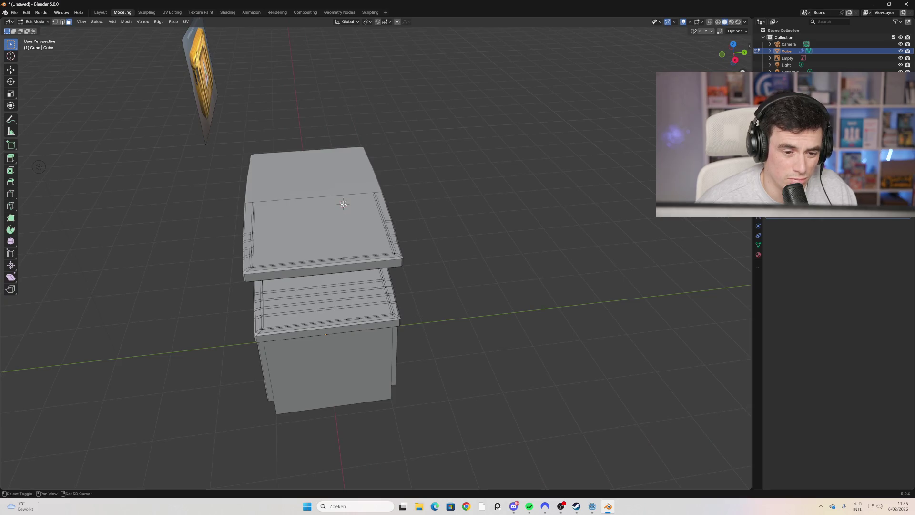
mouse_move(343, 204)
middle_down()
mouse_move(389, 200)
mouse_move(388, 213)
mouse_move(337, 227)
middle_up()
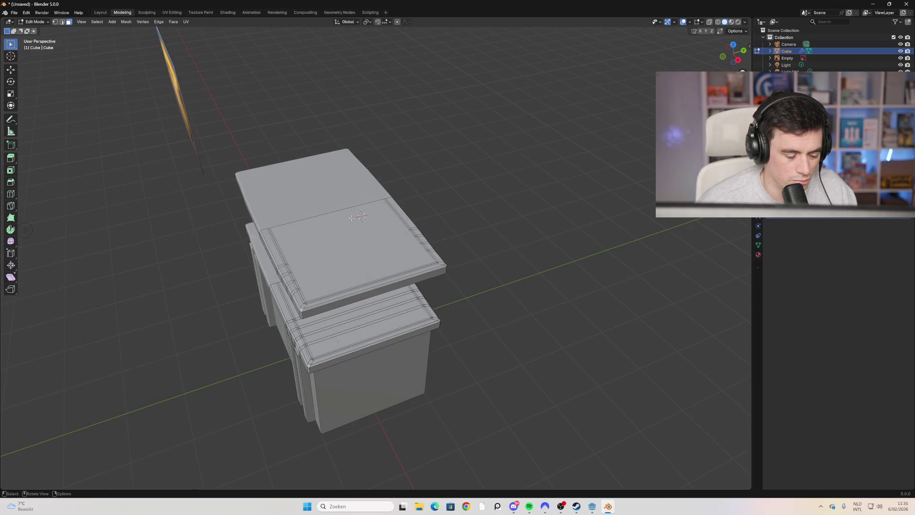
middle_drag(164, 163, 210, 167)
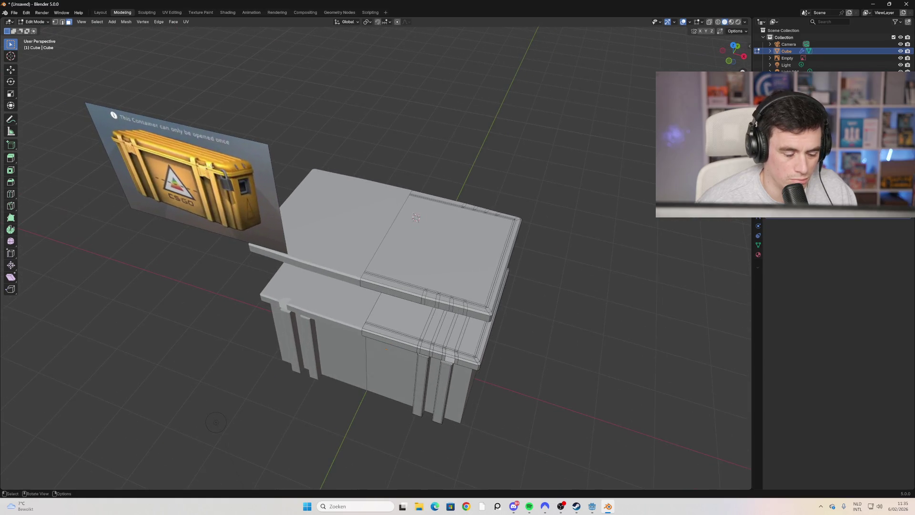
Step: Add a new cube at the 3D cursor and scale it down to a small block
key(shift+a)
click(447, 210)
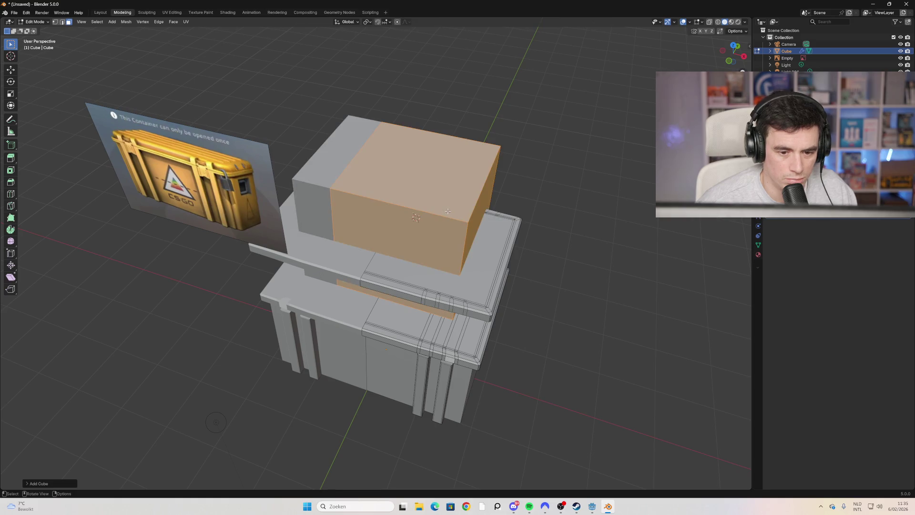
key(e)
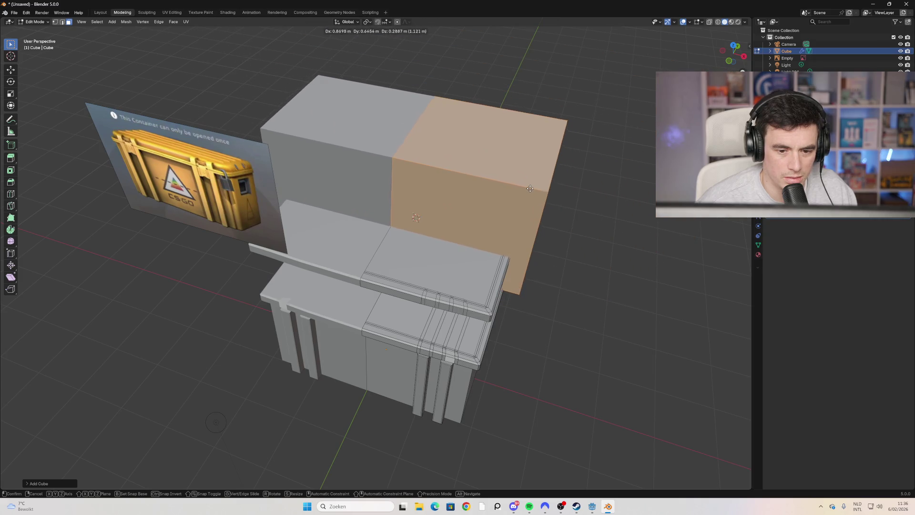
right_click(550, 193)
key(s)
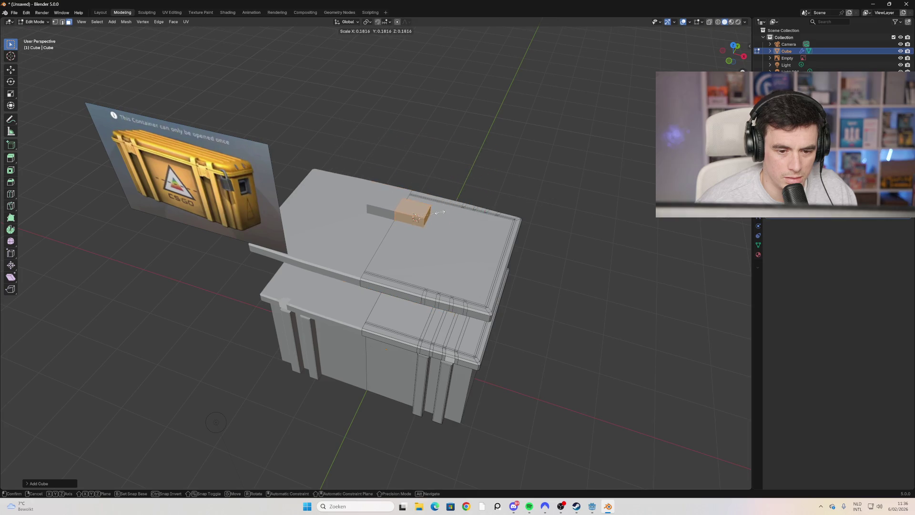
click(435, 214)
Step: Stretch the block along its local X axis into a strip, checking it in side orthographic view
key(s)
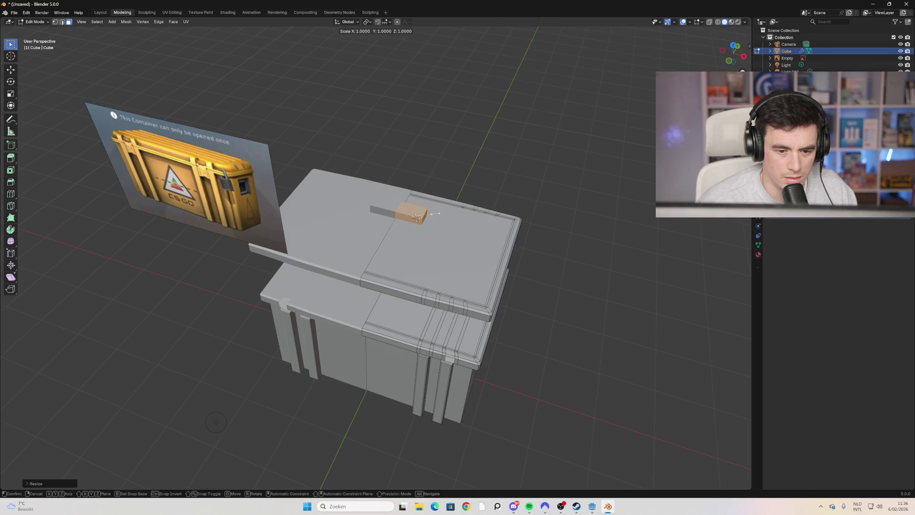
key(x)
key(x)
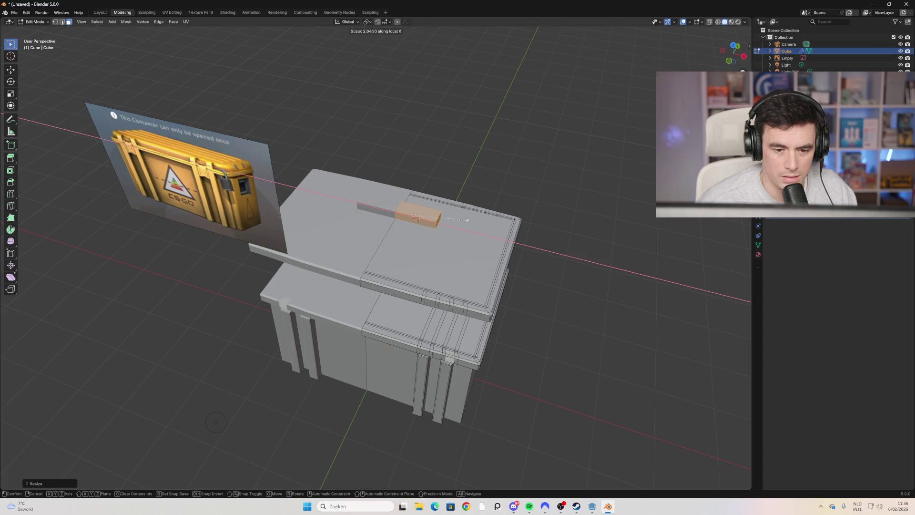
click(576, 244)
mouse_move(582, 231)
middle_down()
mouse_move(517, 241)
mouse_move(524, 216)
mouse_move(353, 191)
mouse_move(372, 289)
mouse_move(352, 239)
middle_up()
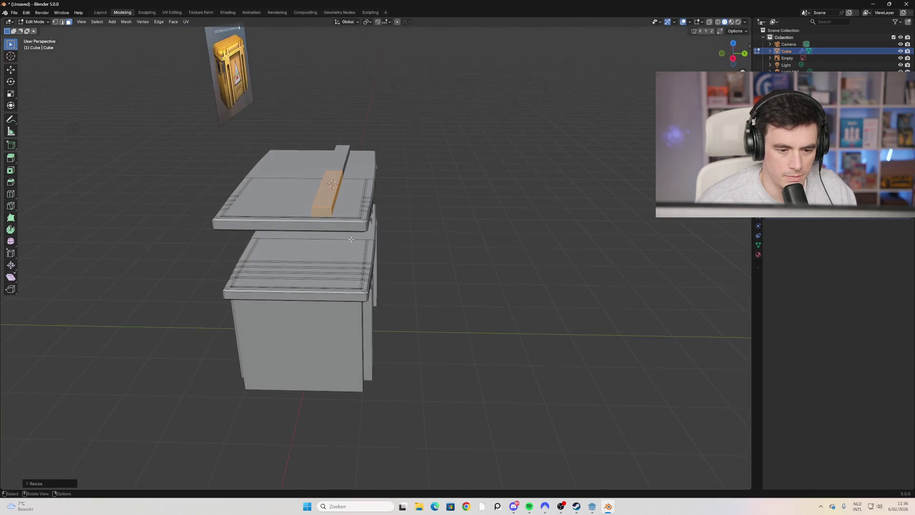
click(734, 58)
key(s)
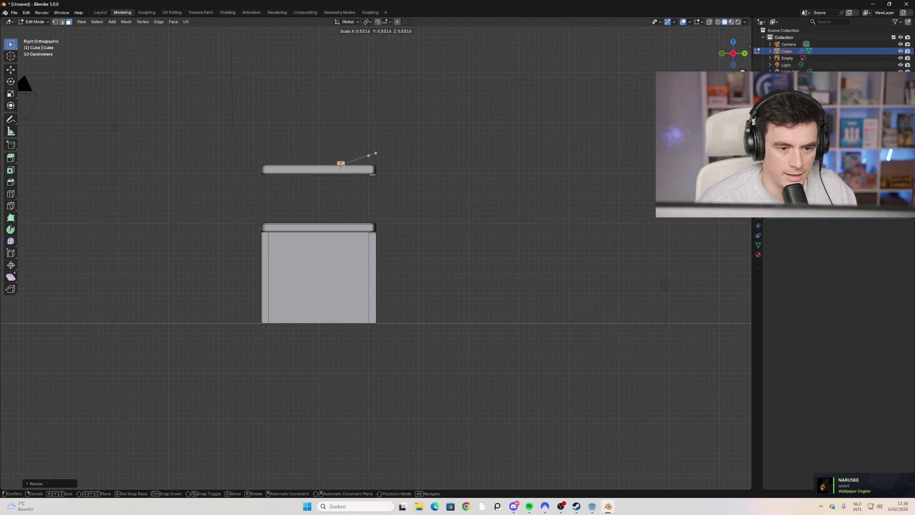
click(372, 155)
Step: Lengthen the strip along X into a long bar across the lid and begin bevelling its edges
mouse_move(355, 160)
middle_down()
mouse_move(363, 251)
mouse_move(479, 264)
middle_up()
key(s)
key(x)
key(x)
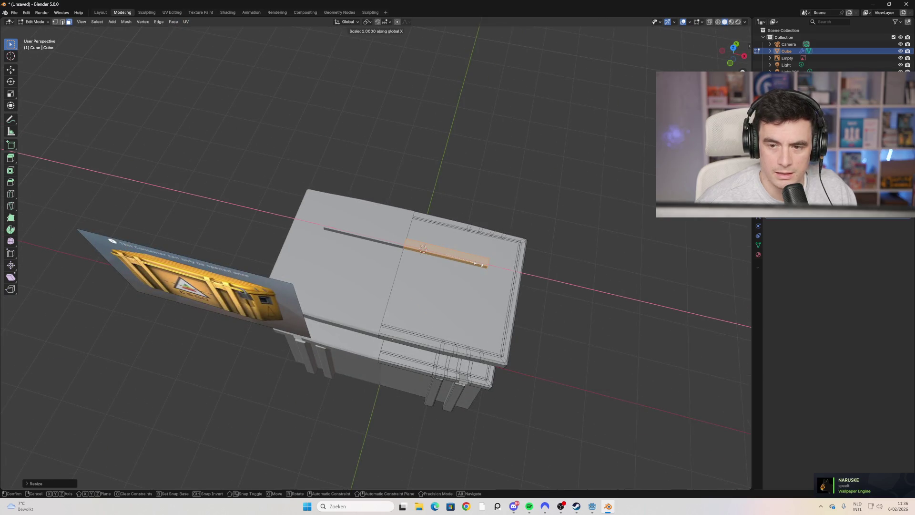
click(499, 268)
middle_drag(547, 272, 490, 234)
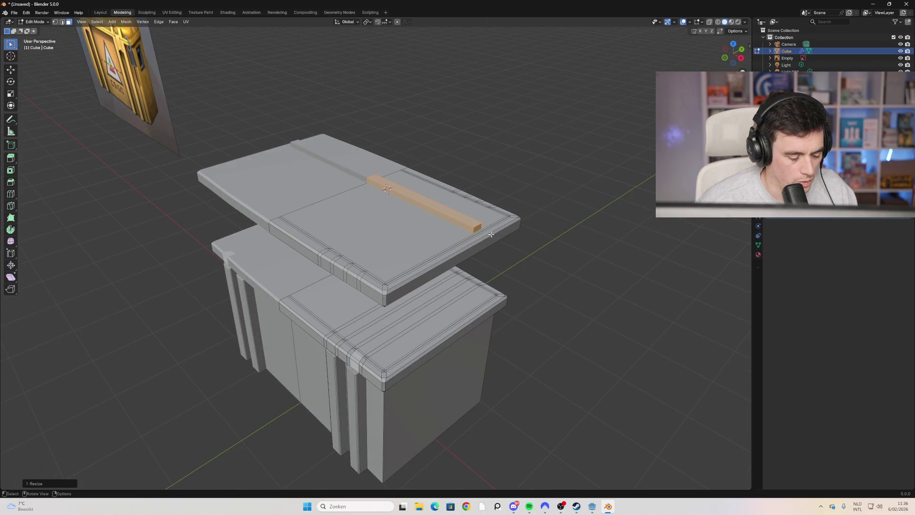
key(ctrl+b)
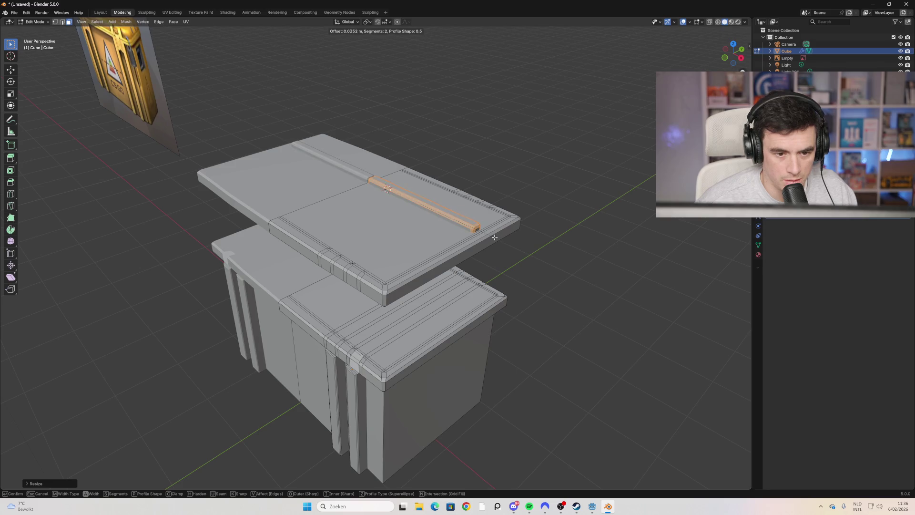
Step: Cancel the edge bevel and bevel the small face at the bar's end instead
key(Escape)
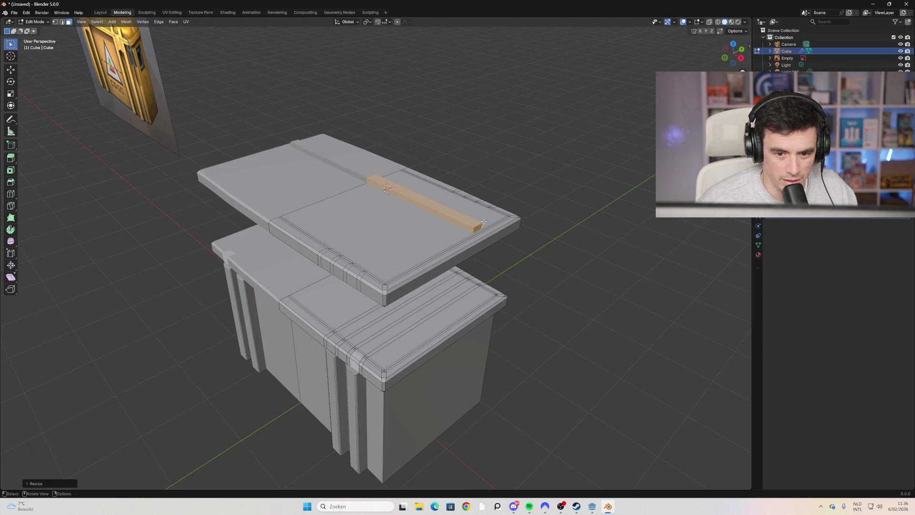
click(481, 224)
key(alt+a)
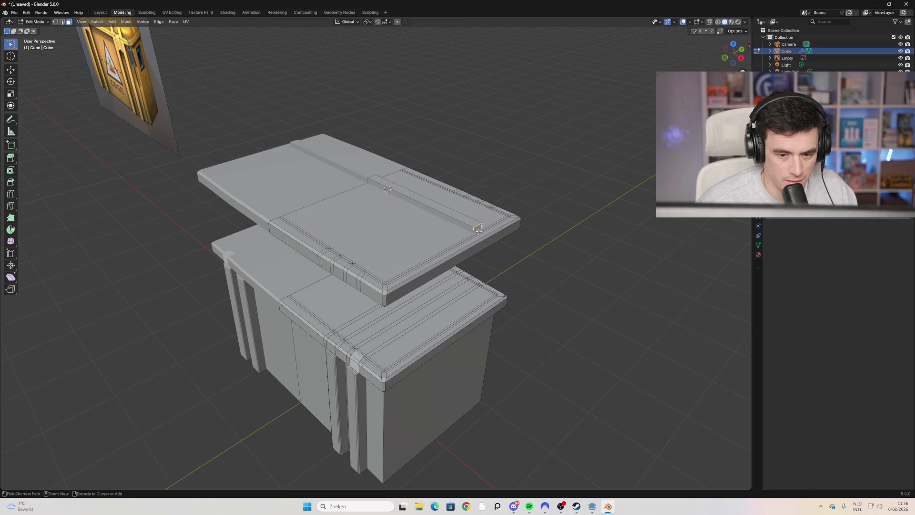
click(478, 229)
key(ctrl+b)
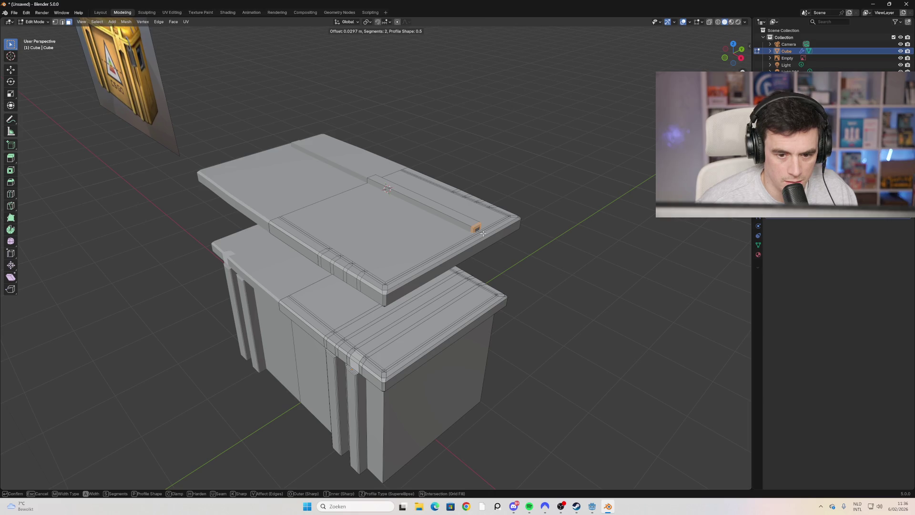
click(483, 233)
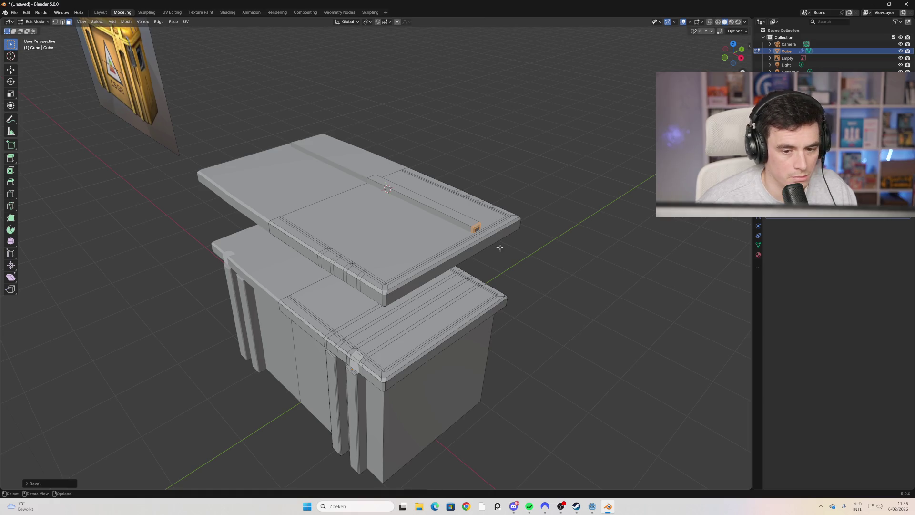
Step: Add a centred loop cut along the bar and bevel its edges at about 0.023 m, 2 segments
mouse_move(503, 234)
middle_down()
mouse_move(478, 248)
mouse_move(501, 302)
mouse_move(494, 247)
mouse_move(357, 214)
middle_up()
click(374, 218)
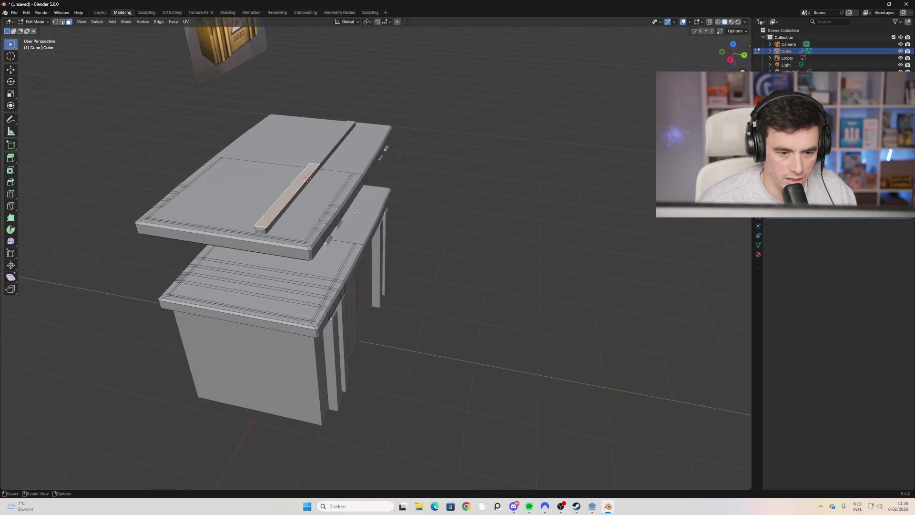
middle_drag(288, 196, 384, 209)
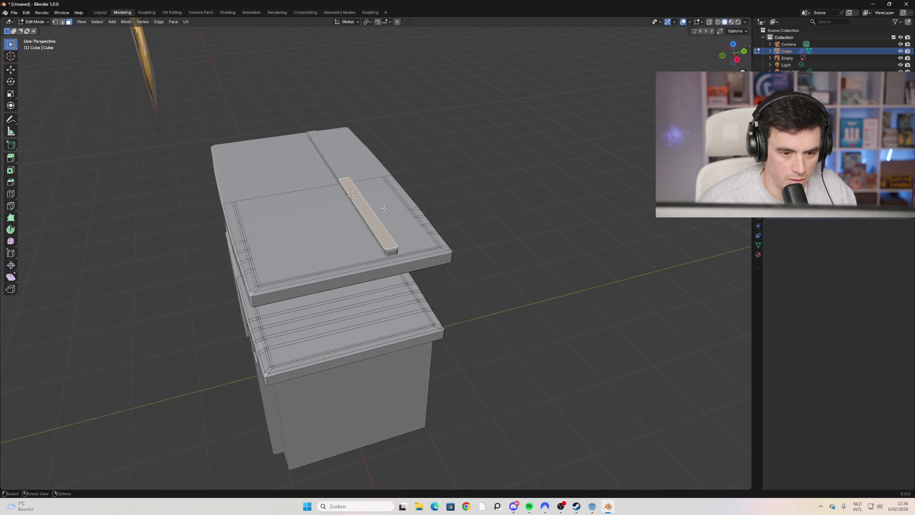
key(ctrl+r)
click(391, 208)
right_click(388, 213)
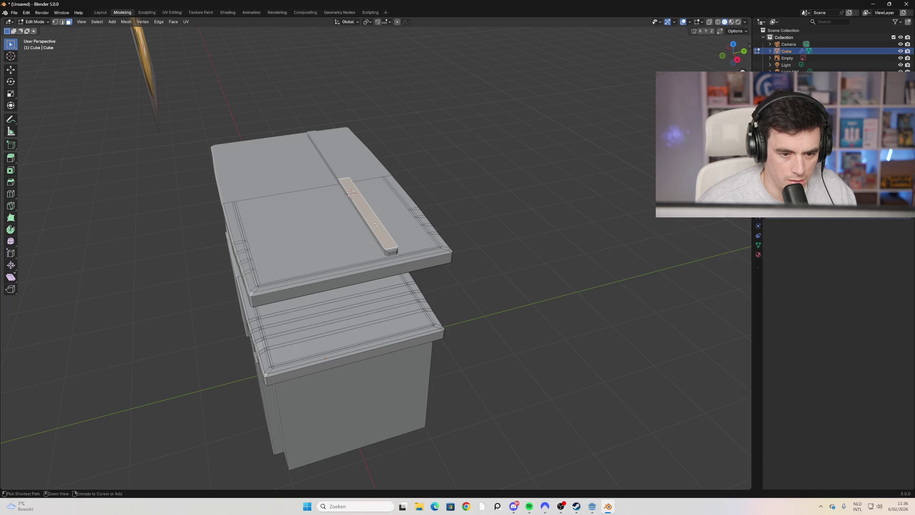
key(ctrl+b)
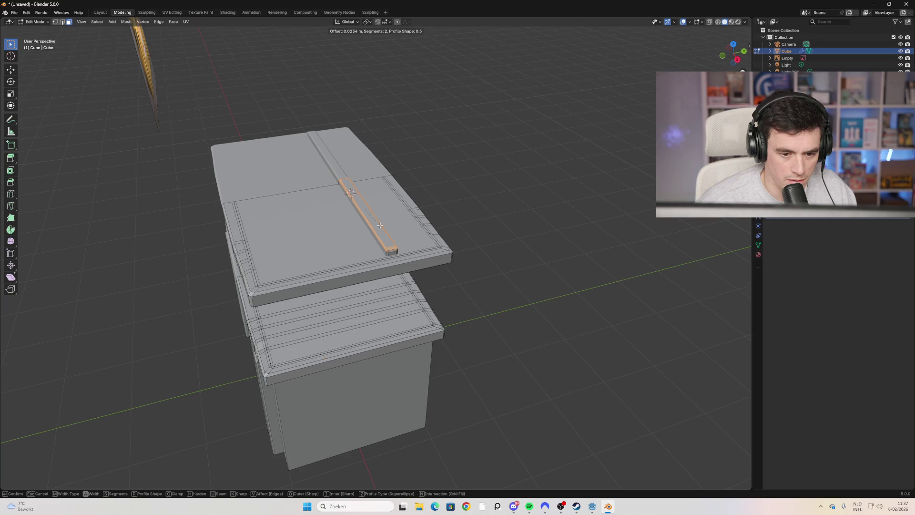
click(380, 225)
Step: Select the lid's large top face together with the bar's top face
click(558, 255)
mouse_move(558, 255)
middle_down()
mouse_move(545, 235)
mouse_move(504, 245)
mouse_move(500, 258)
middle_up()
click(305, 238)
click(325, 239)
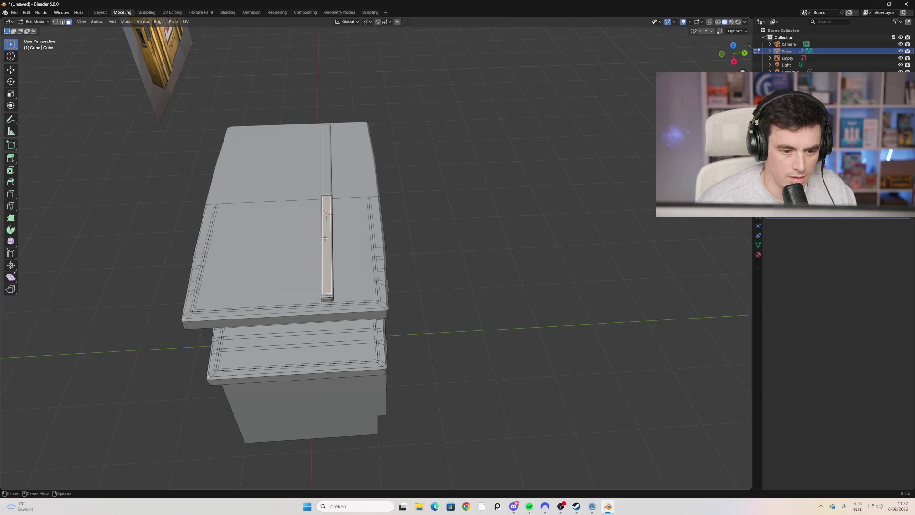
middle_drag(357, 237, 323, 204)
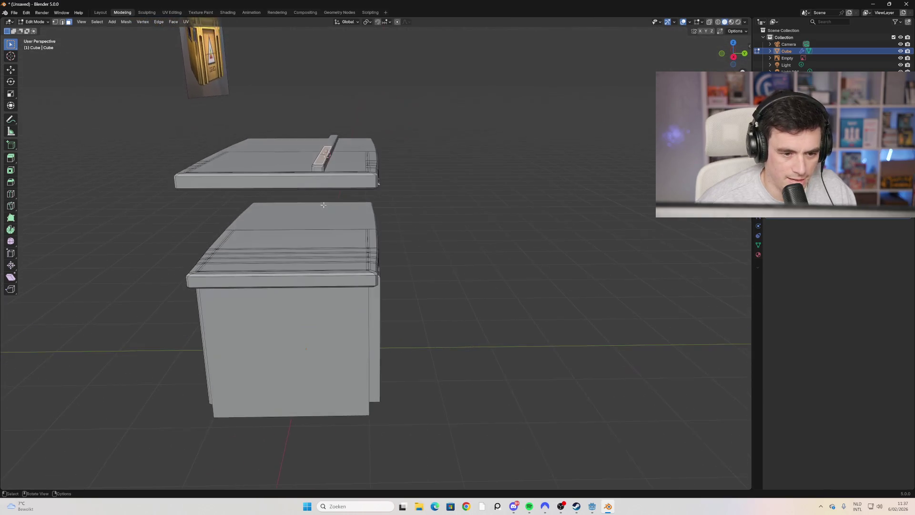
Step: In Right Orthographic view with X-ray on, select the whole small rib block on the bar
click(734, 58)
scroll(330, 122, up, 4)
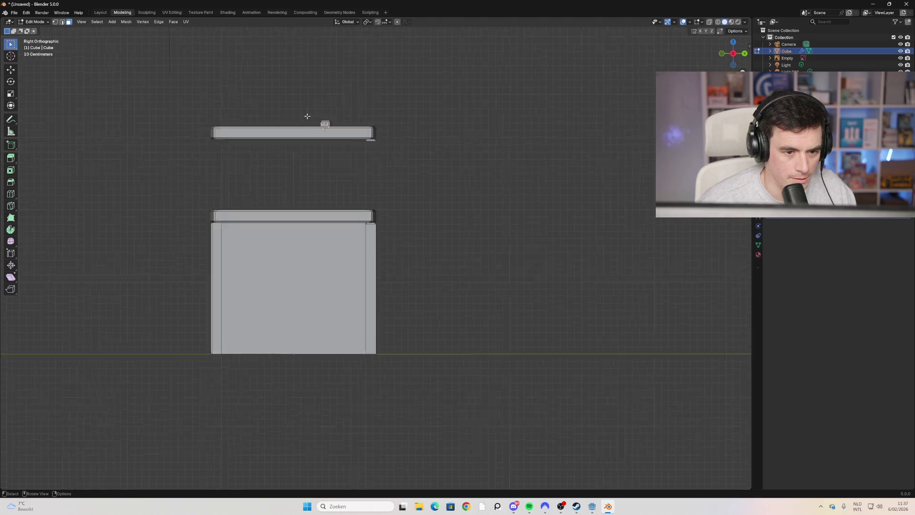
shift+middle_drag(330, 122, 382, 290)
scroll(379, 267, up, 4)
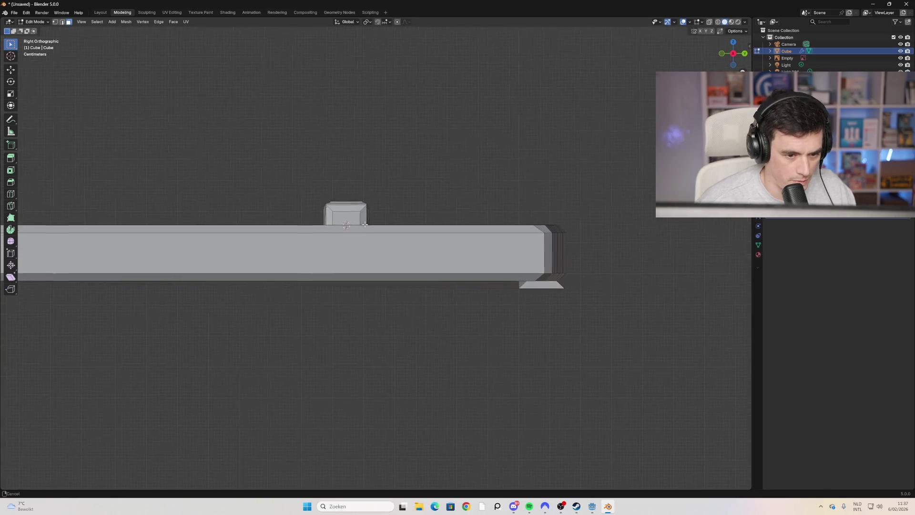
key(alt+z)
drag(406, 241, 320, 268)
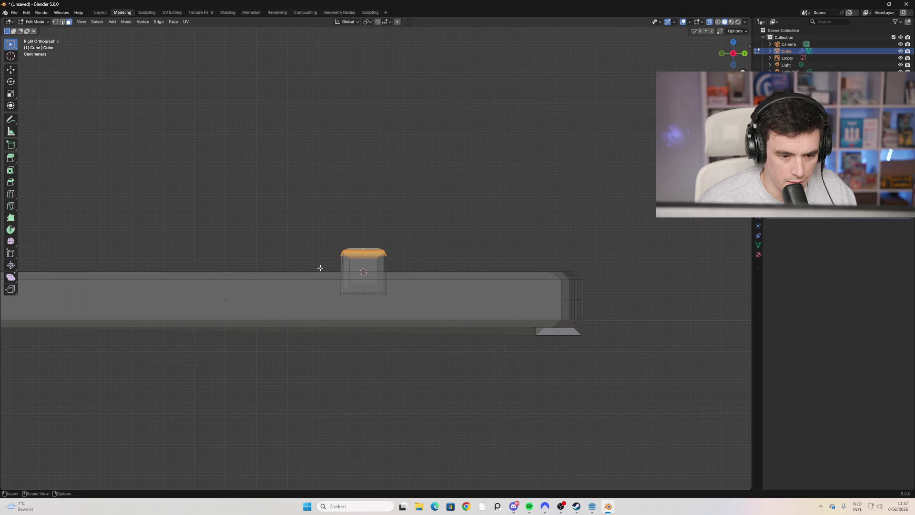
drag(407, 249, 320, 270)
click(364, 265)
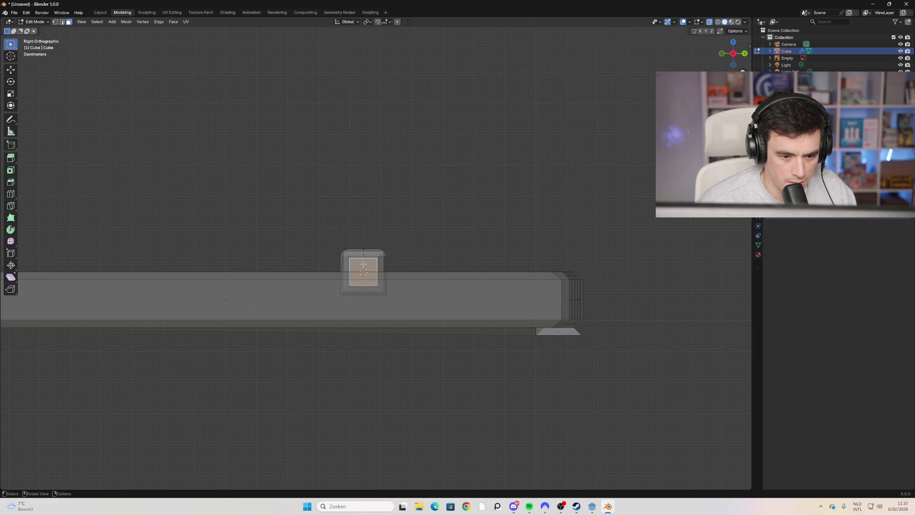
key(l)
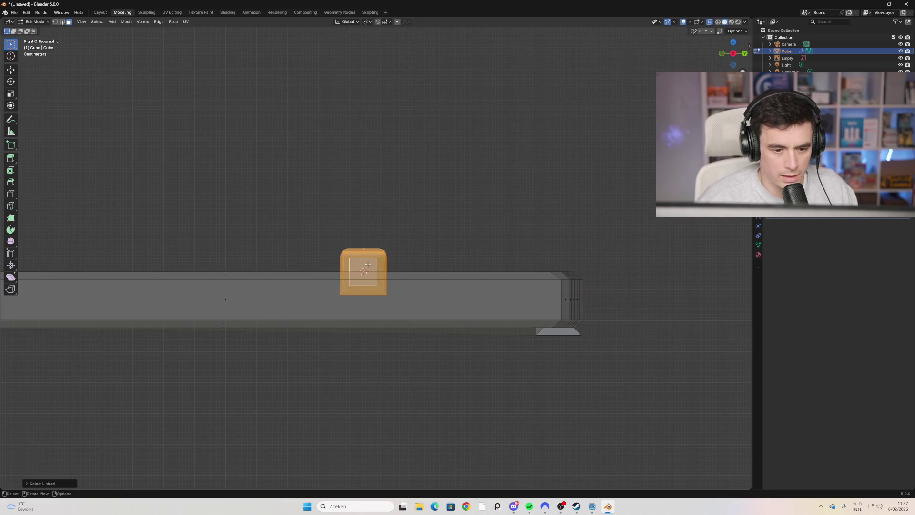
Step: Raise the rib block vertically and slide it further along the bar
key(g)
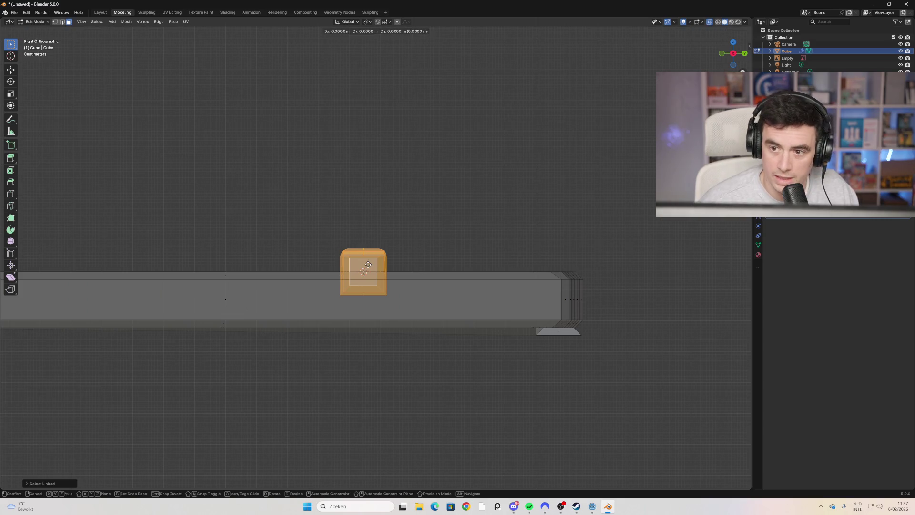
key(z)
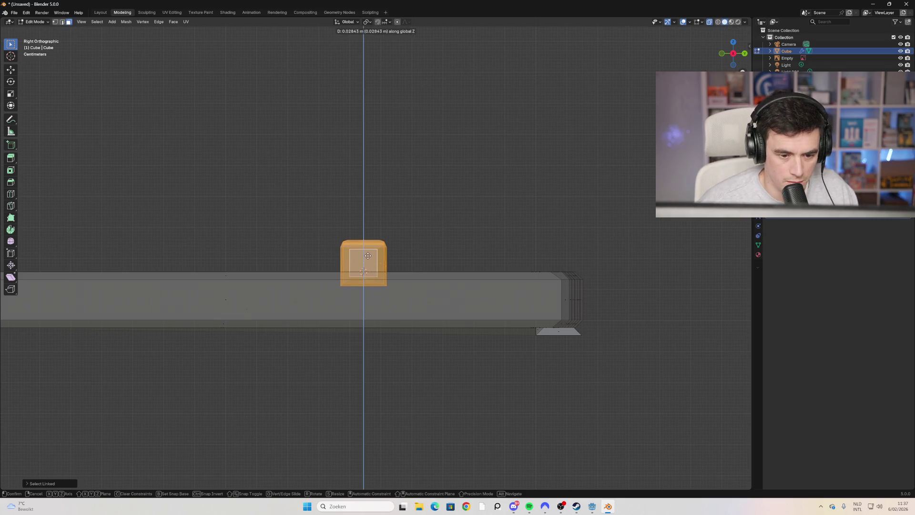
click(367, 255)
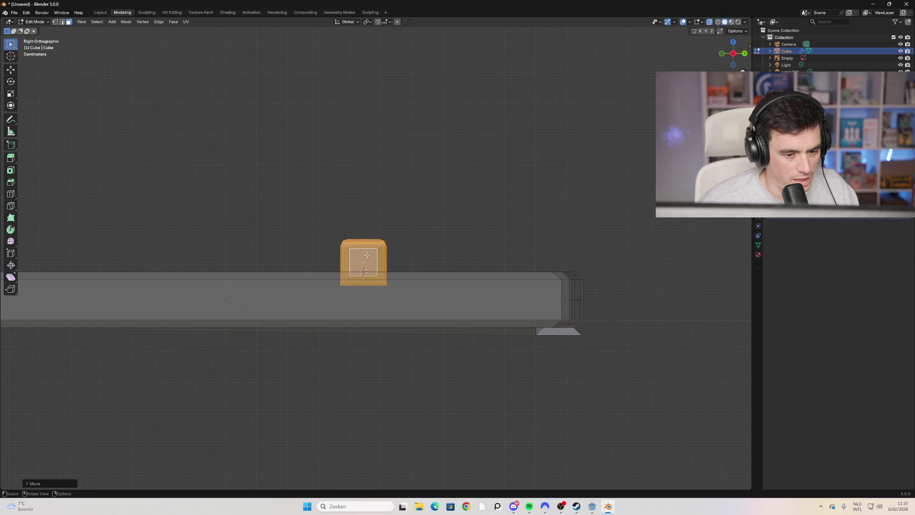
scroll(367, 255, down, 2)
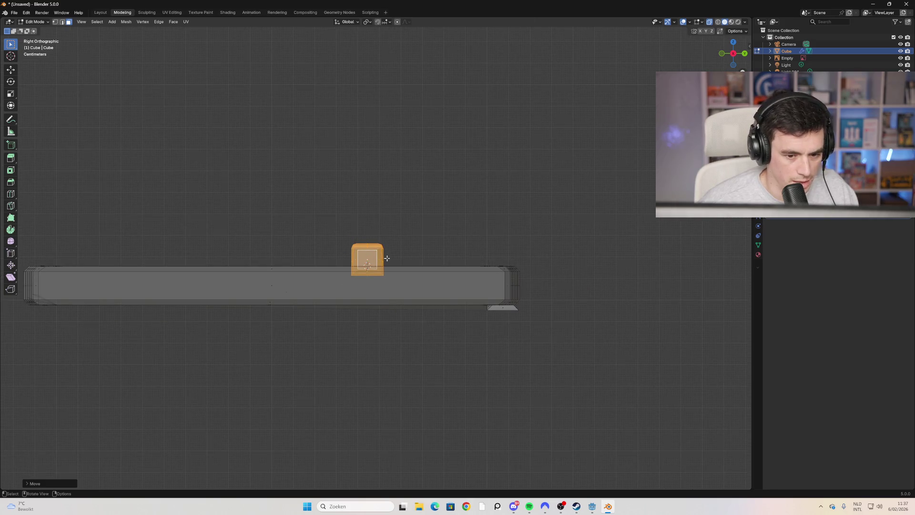
key(g)
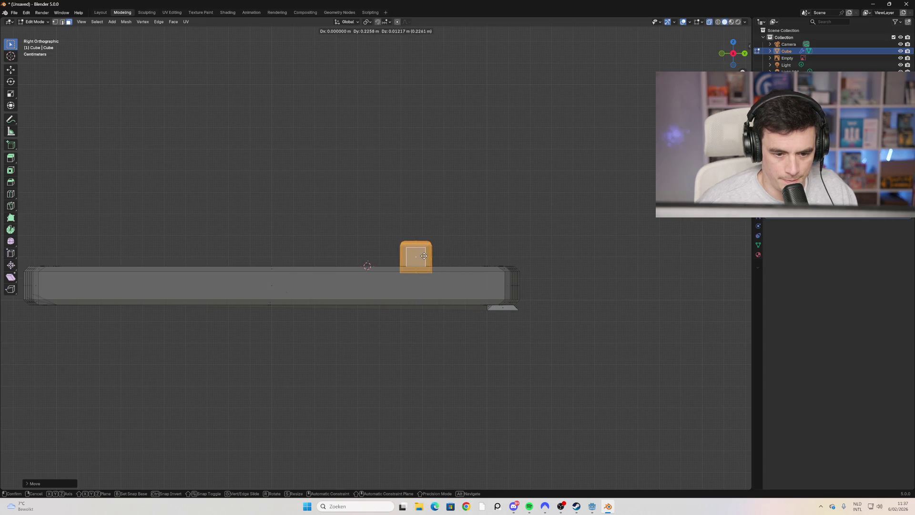
click(424, 257)
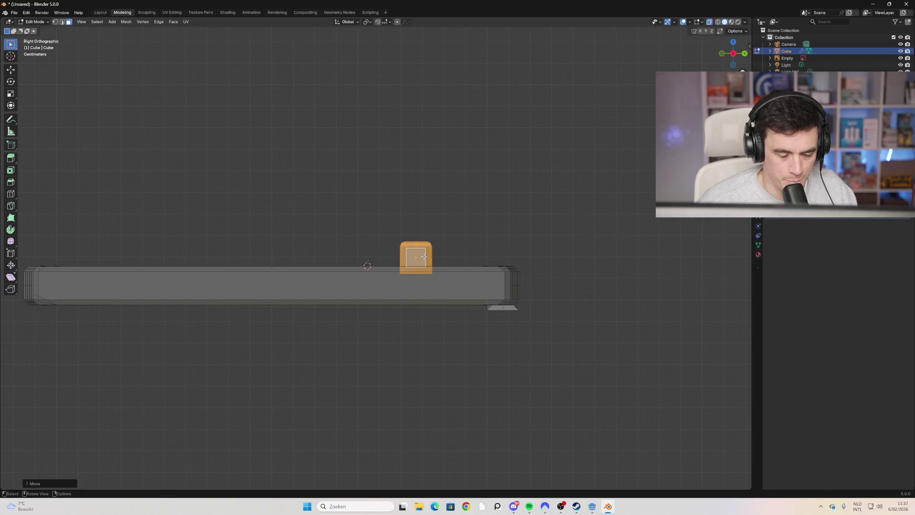
Step: Duplicate the rib four times, placing each copy further left to form a row of six
key(shift+d)
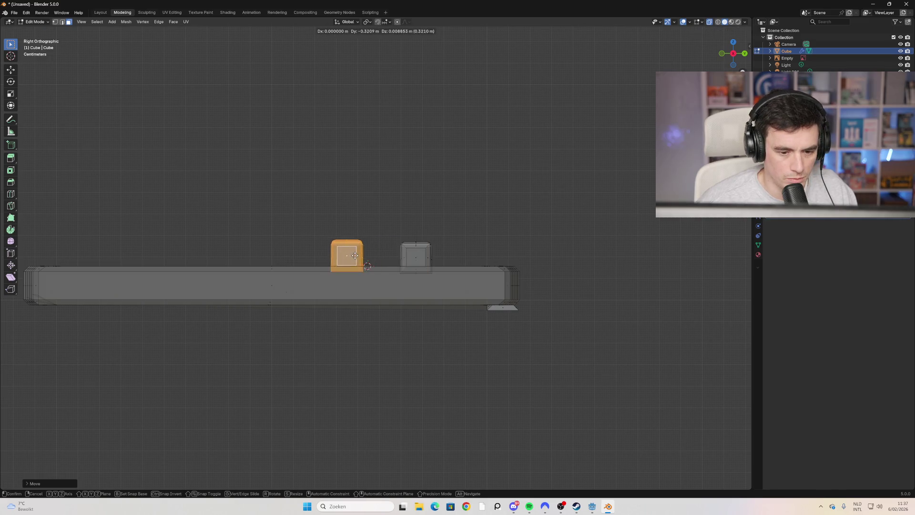
click(357, 256)
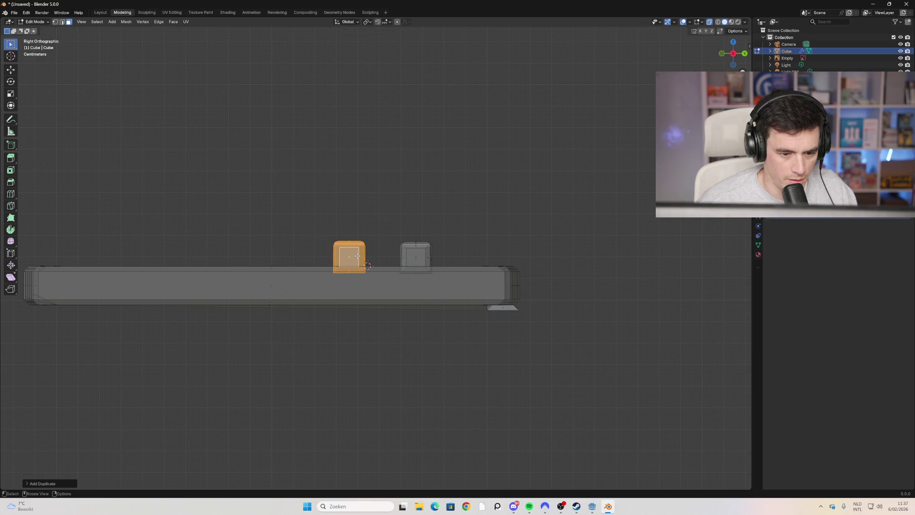
key(shift+d)
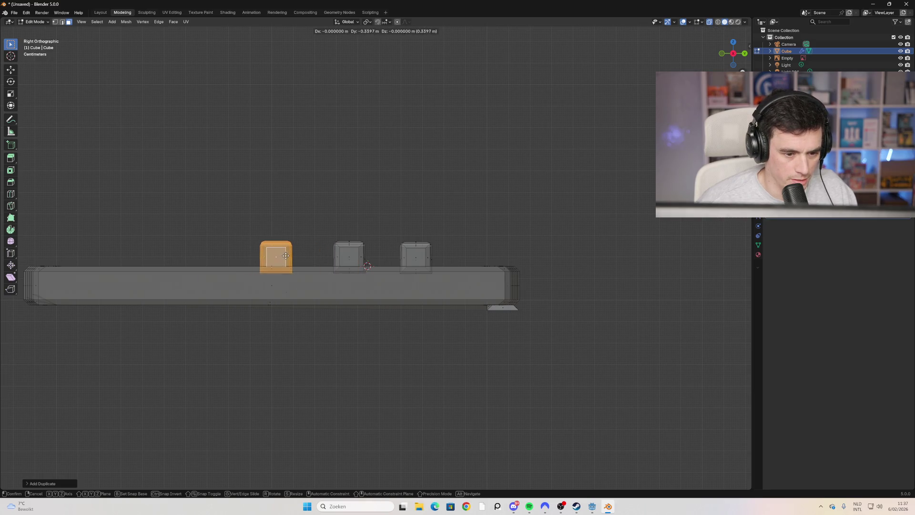
click(286, 256)
key(shift+d)
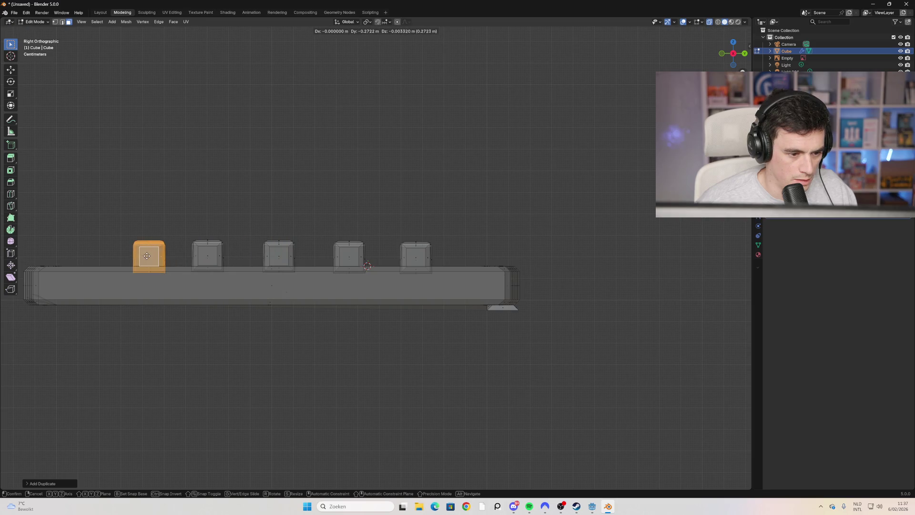
click(130, 255)
key(shift+d)
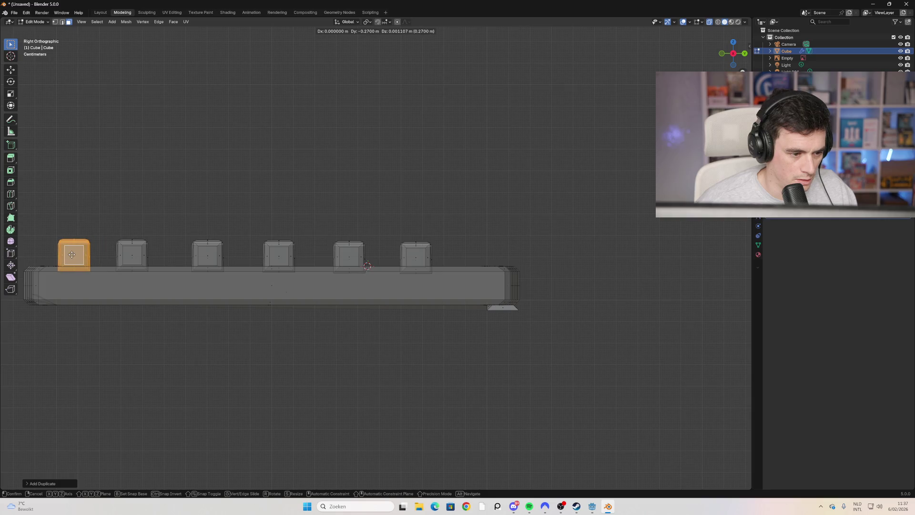
click(71, 255)
mouse_move(339, 285)
middle_down()
mouse_move(378, 355)
mouse_move(362, 362)
mouse_move(332, 350)
mouse_move(338, 361)
middle_up()
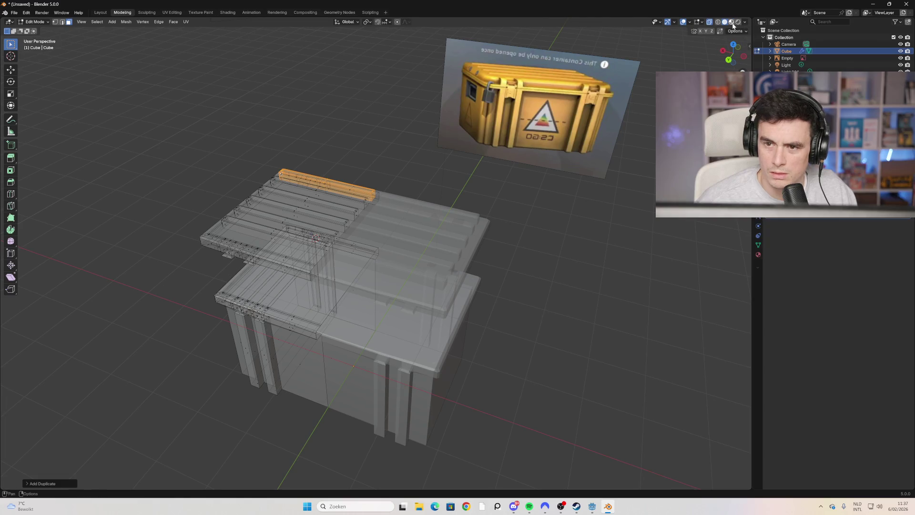
Step: Switch to Rendered shading and view the gold crate from a low frontal angle
click(731, 22)
click(574, 241)
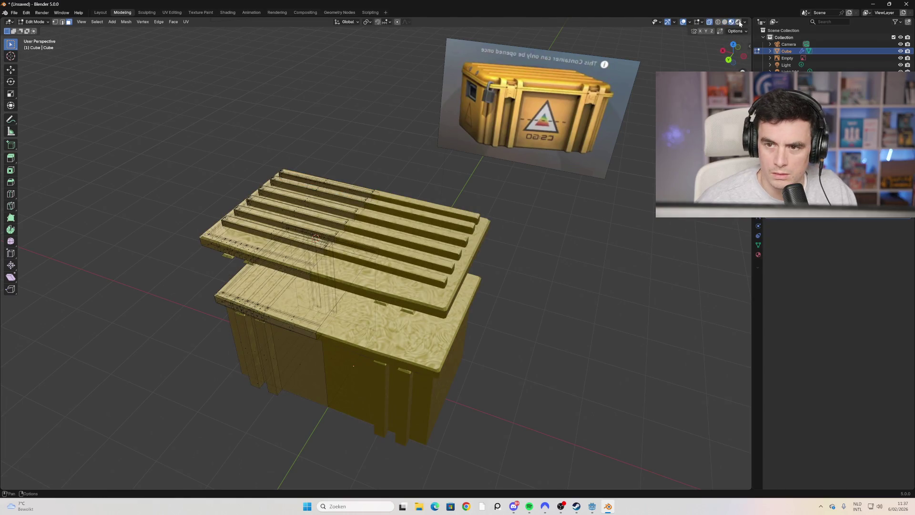
click(738, 22)
mouse_move(543, 202)
middle_down()
mouse_move(508, 245)
mouse_move(306, 219)
middle_up()
mouse_move(435, 304)
middle_down()
mouse_move(579, 278)
mouse_move(529, 298)
mouse_move(435, 300)
mouse_move(533, 284)
mouse_move(482, 306)
mouse_move(543, 304)
middle_up()
scroll(556, 292, down, 5)
scroll(548, 294, up, 5)
Step: Inspect the lid from three-quarter angles, then return to Material Preview shading
drag(584, 233, 435, 268)
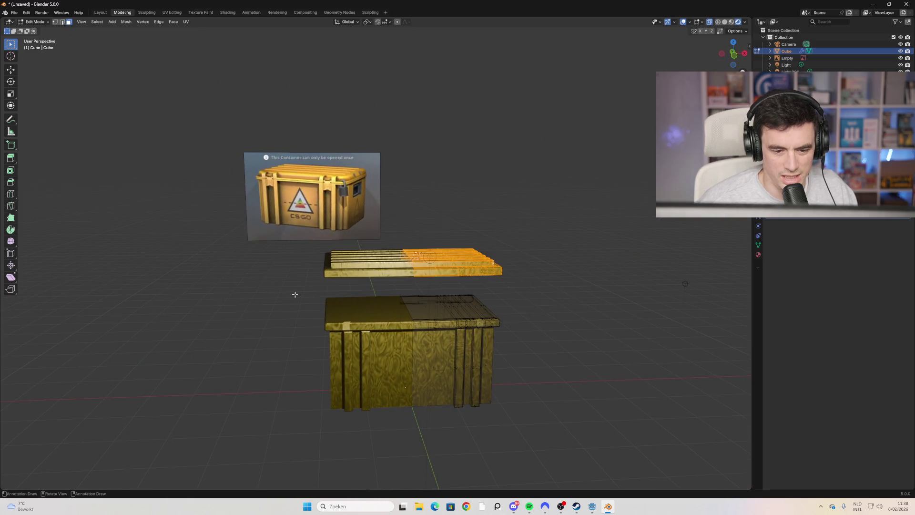
mouse_move(537, 269)
middle_down()
mouse_move(479, 289)
mouse_move(497, 285)
middle_up()
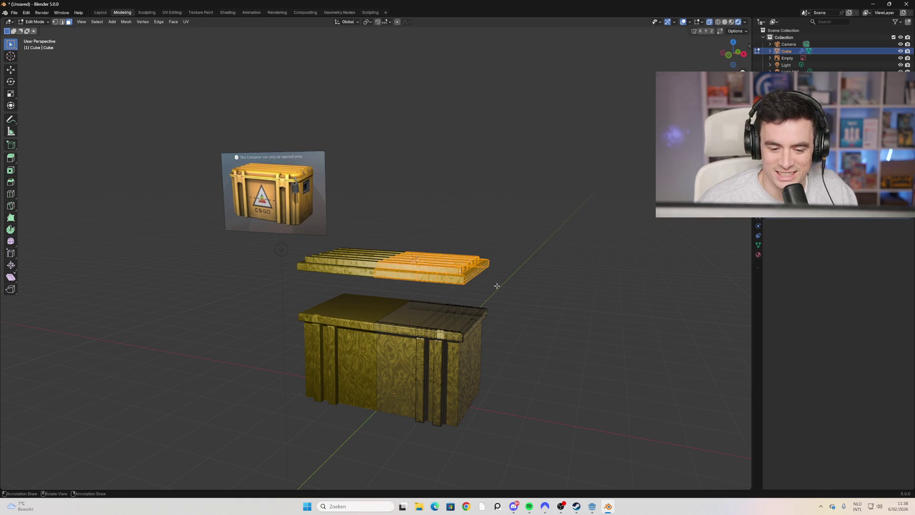
click(527, 290)
mouse_move(547, 292)
middle_down()
mouse_move(465, 300)
mouse_move(447, 290)
mouse_move(433, 242)
mouse_move(488, 253)
mouse_move(300, 317)
mouse_move(362, 318)
middle_up()
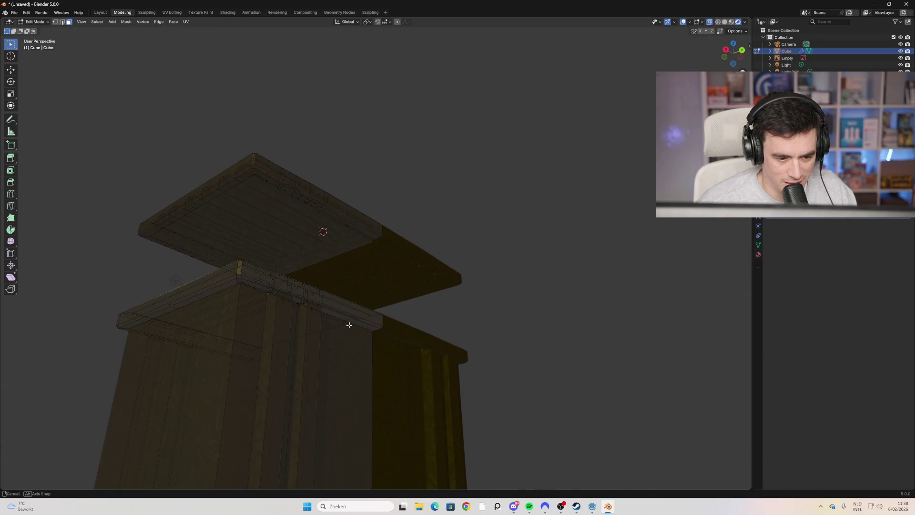
click(732, 22)
mouse_move(532, 248)
middle_down()
mouse_move(523, 267)
mouse_move(535, 272)
mouse_move(608, 274)
mouse_move(579, 291)
mouse_move(527, 298)
mouse_move(547, 327)
mouse_move(437, 333)
mouse_move(419, 363)
mouse_move(401, 357)
middle_up()
scroll(535, 311, up, 3)
Step: Turn off X-ray and select the box's two top faces
click(295, 357)
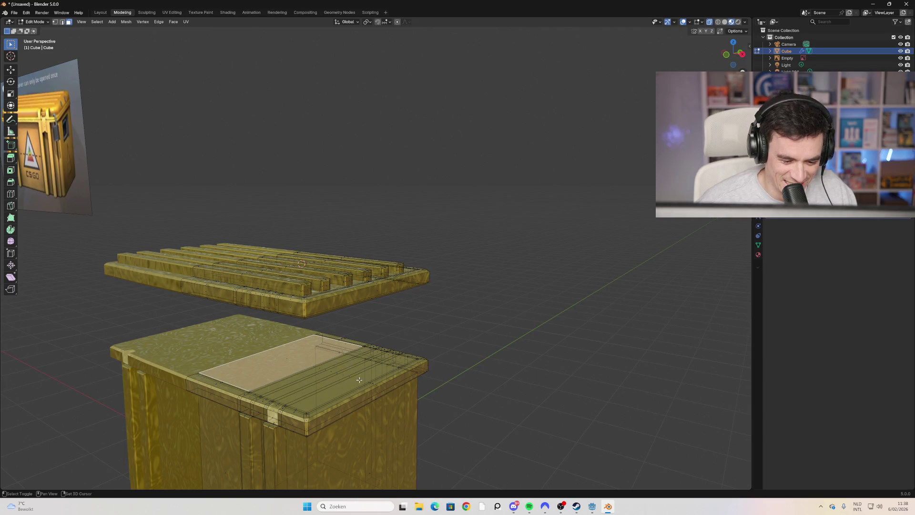
shift+click(358, 380)
key(alt+a)
key(alt+z)
shift+click(311, 367)
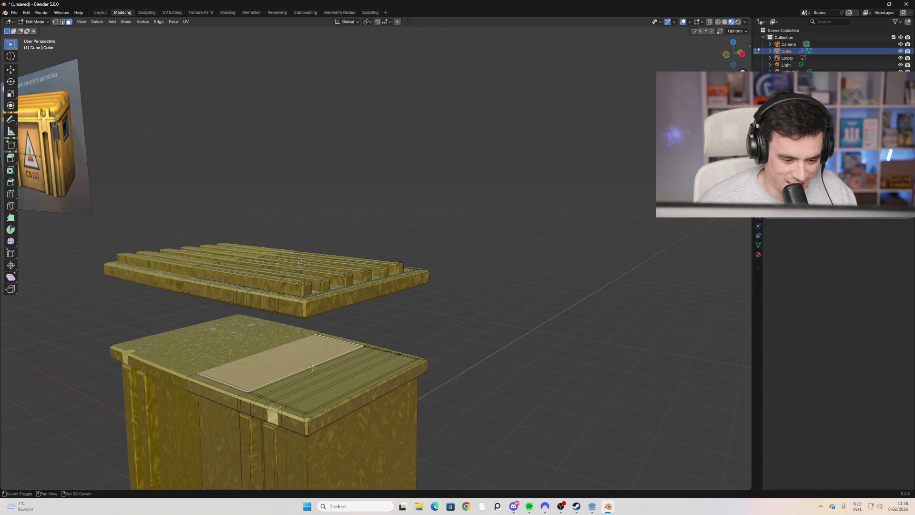
shift+click(344, 387)
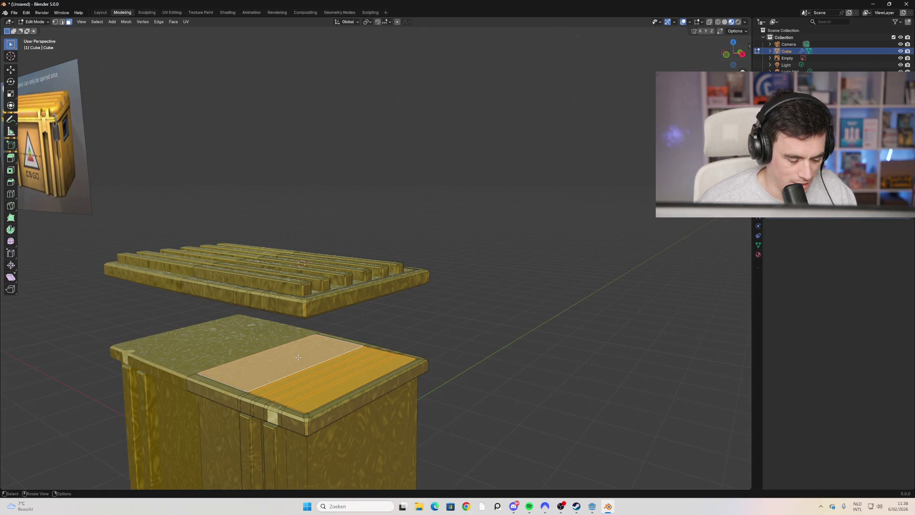
Step: Delete the selected top faces and look into the now open box
key(x)
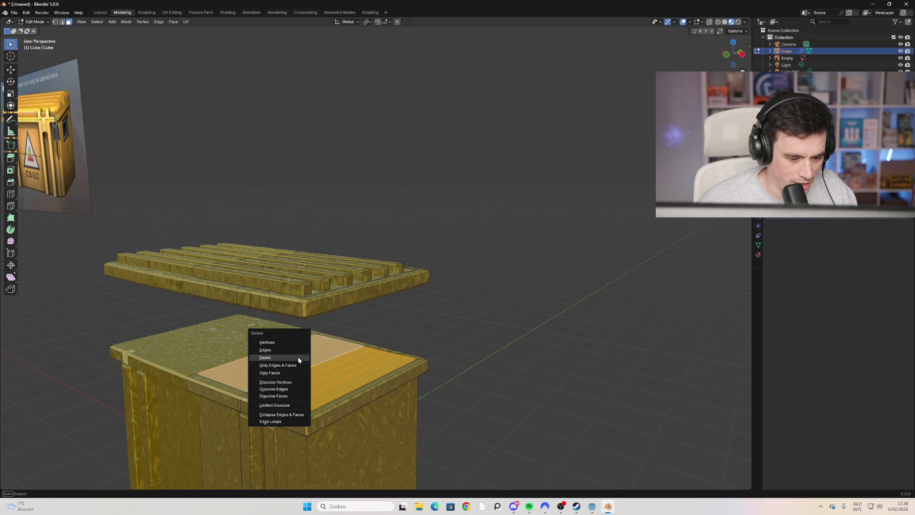
click(298, 356)
mouse_move(300, 357)
middle_down()
mouse_move(373, 397)
mouse_move(324, 342)
middle_up()
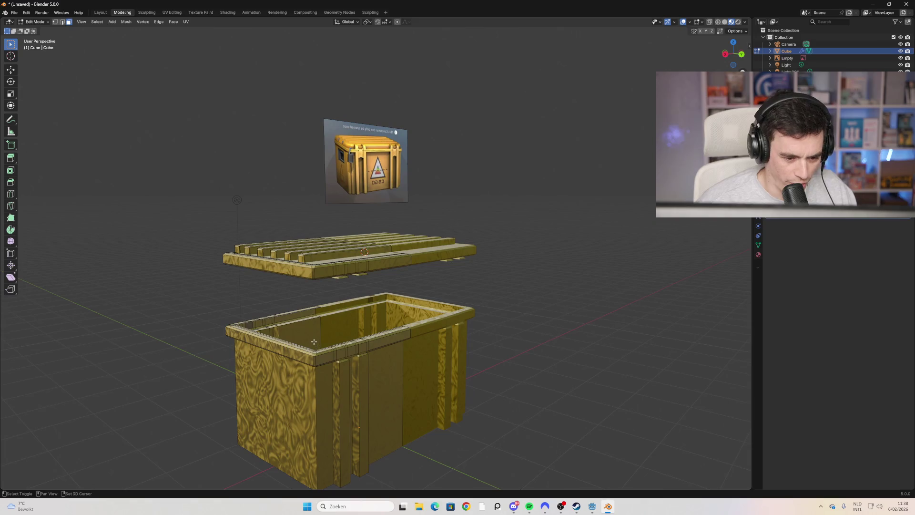
scroll(323, 342, up, 5)
scroll(323, 343, up, 6)
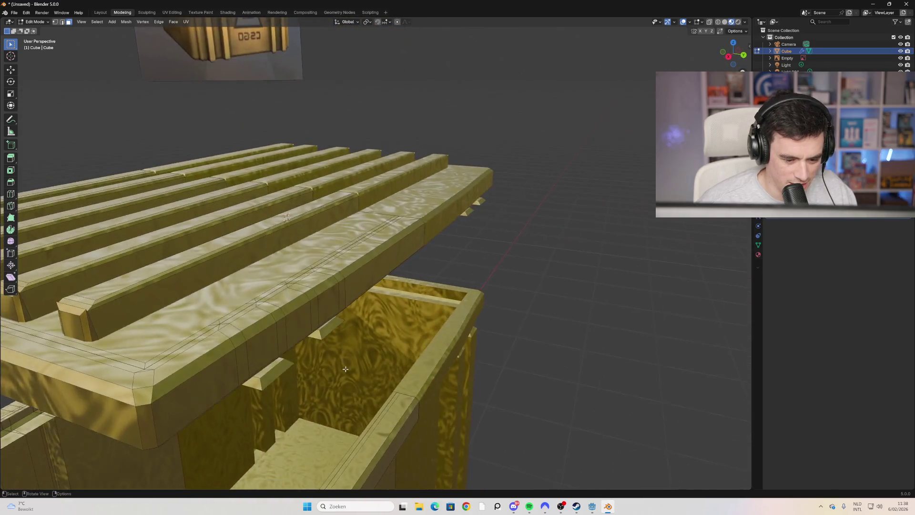
scroll(383, 359, down, 8)
mouse_move(383, 358)
middle_down()
mouse_move(379, 389)
mouse_move(429, 345)
mouse_move(498, 236)
middle_up()
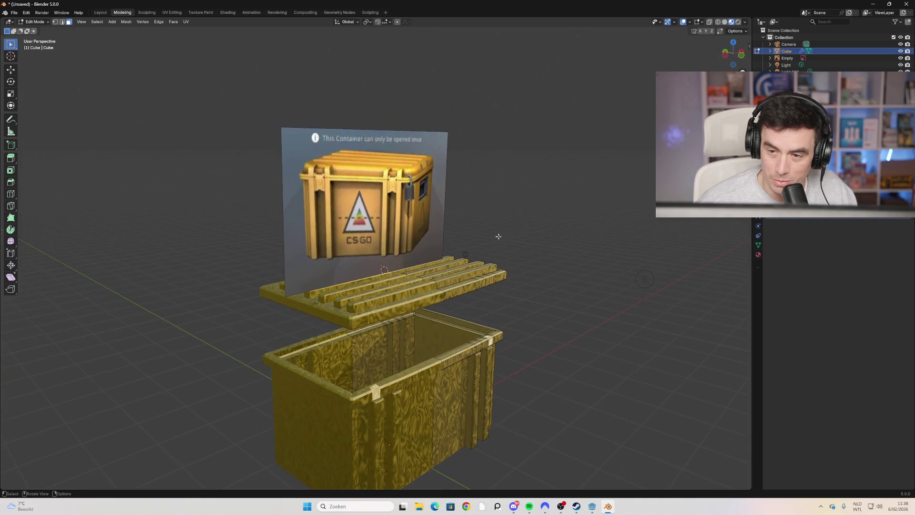
Step: Preview in Rendered then Material Preview shading and bring the box's front rim into view
click(737, 22)
click(729, 24)
mouse_move(548, 229)
middle_down()
mouse_move(347, 262)
mouse_move(274, 231)
mouse_move(226, 227)
mouse_move(96, 270)
mouse_move(76, 229)
mouse_move(87, 227)
mouse_move(176, 316)
mouse_move(241, 347)
mouse_move(268, 259)
mouse_move(221, 282)
mouse_move(288, 315)
mouse_move(241, 303)
mouse_move(419, 328)
middle_up()
scroll(435, 331, up, 5)
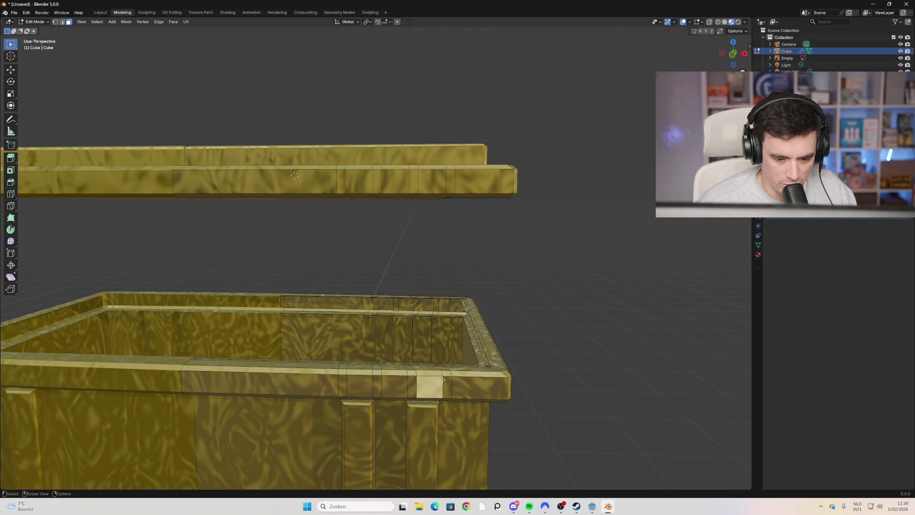
middle_drag(442, 380, 370, 375)
mouse_move(295, 372)
middle_down()
mouse_move(334, 429)
mouse_move(376, 392)
middle_up()
Step: Delete the rim face and its bevel face to notch the rim, then switch to vertex select
shift+click(383, 380)
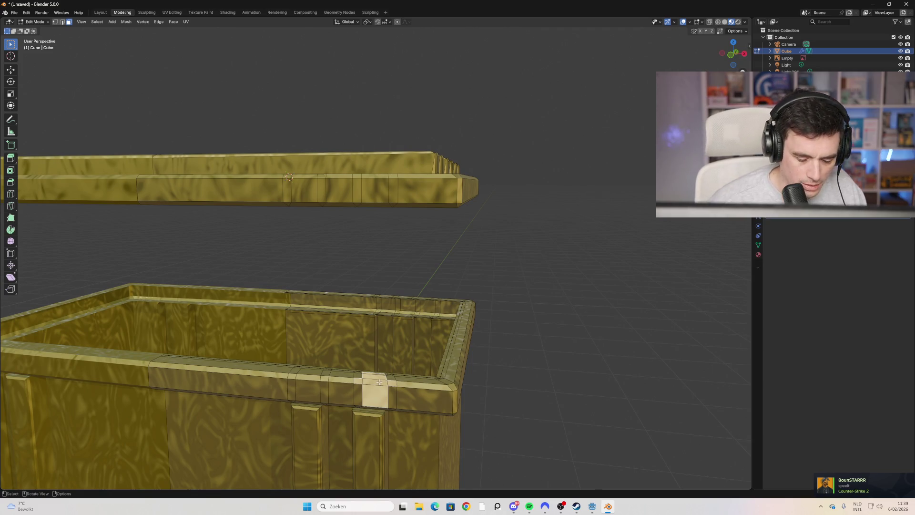
key(x)
click(379, 381)
mouse_move(422, 389)
middle_down()
mouse_move(417, 422)
mouse_move(404, 380)
mouse_move(402, 420)
mouse_move(362, 400)
mouse_move(351, 410)
middle_up()
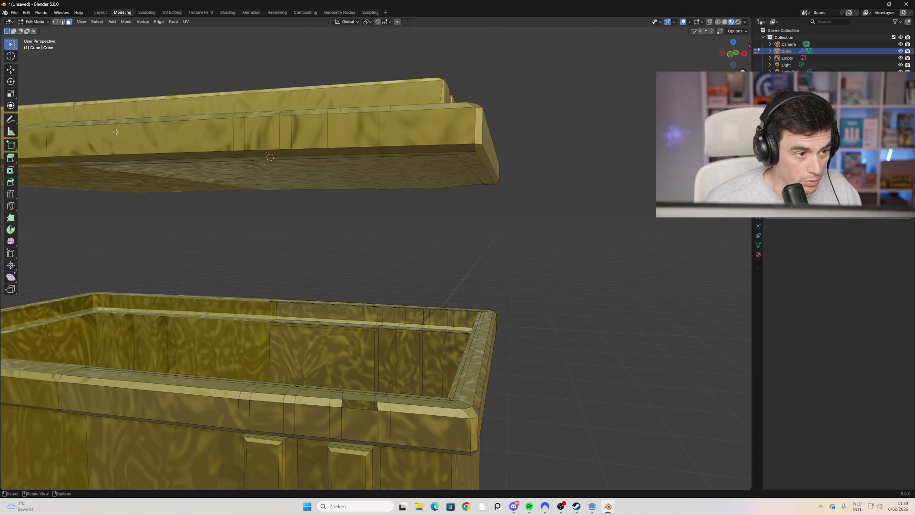
click(56, 24)
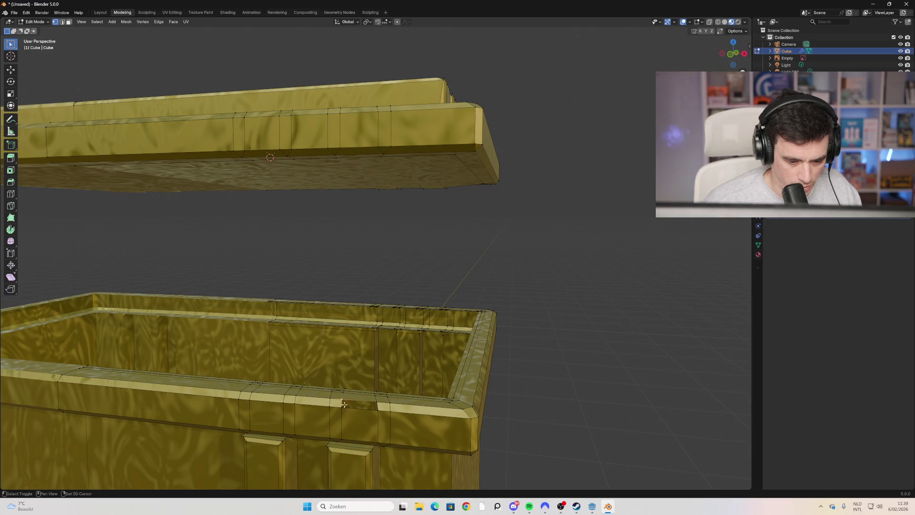
middle_drag(383, 406, 398, 405)
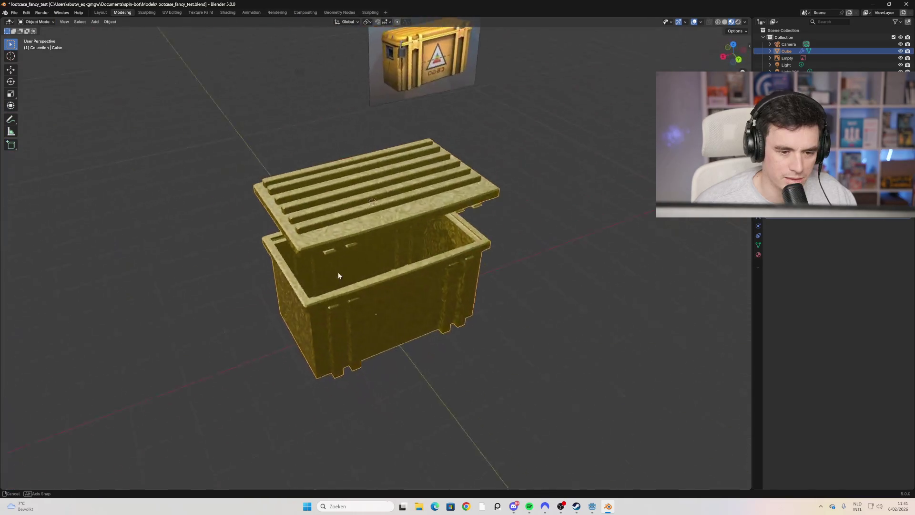
Step: In Edit Mode, select the connected lid and its right portion
mouse_move(299, 266)
middle_down()
mouse_move(431, 243)
mouse_move(467, 255)
mouse_move(427, 273)
mouse_move(419, 239)
mouse_move(409, 287)
mouse_move(377, 308)
mouse_move(420, 298)
mouse_move(429, 286)
middle_up()
key(Tab)
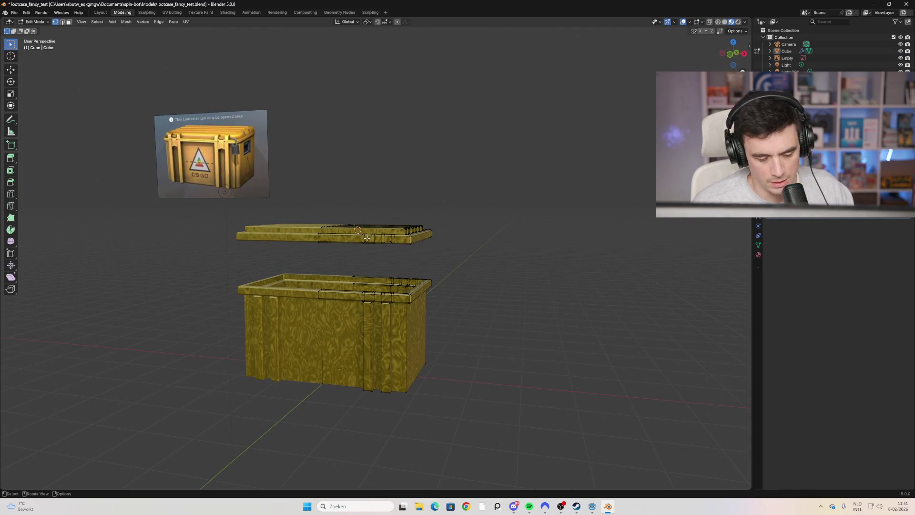
key(ctrl+l)
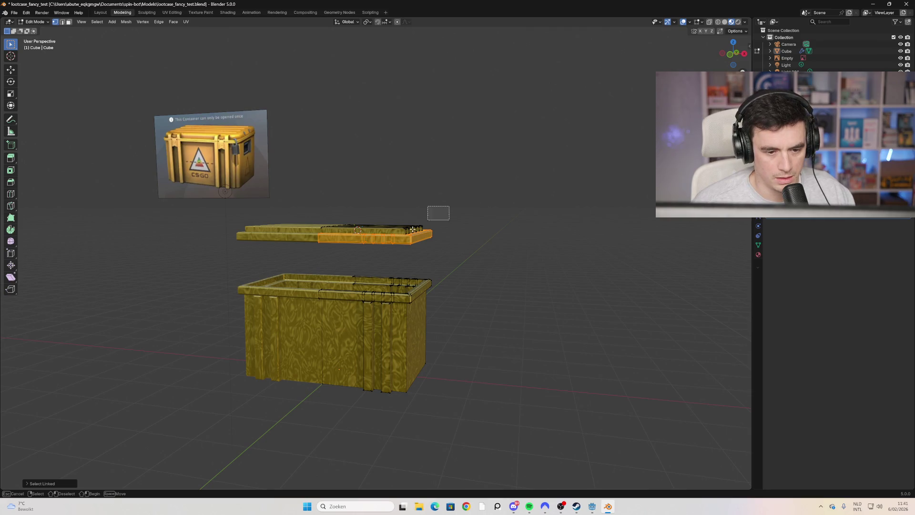
drag(434, 210, 360, 265)
middle_drag(386, 254, 379, 250)
drag(463, 200, 340, 277)
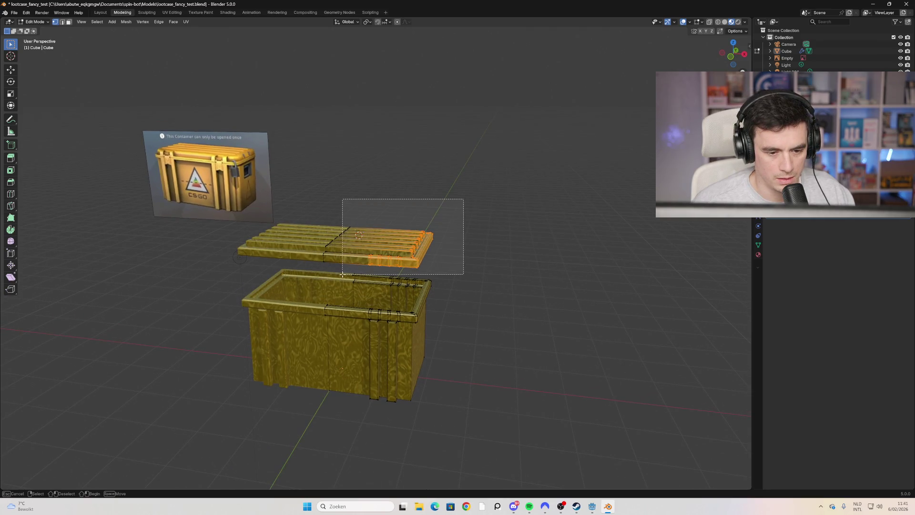
middle_drag(368, 265, 374, 247)
drag(481, 181, 352, 261)
mouse_move(381, 247)
middle_down()
mouse_move(381, 275)
mouse_move(458, 241)
middle_up()
click(458, 241)
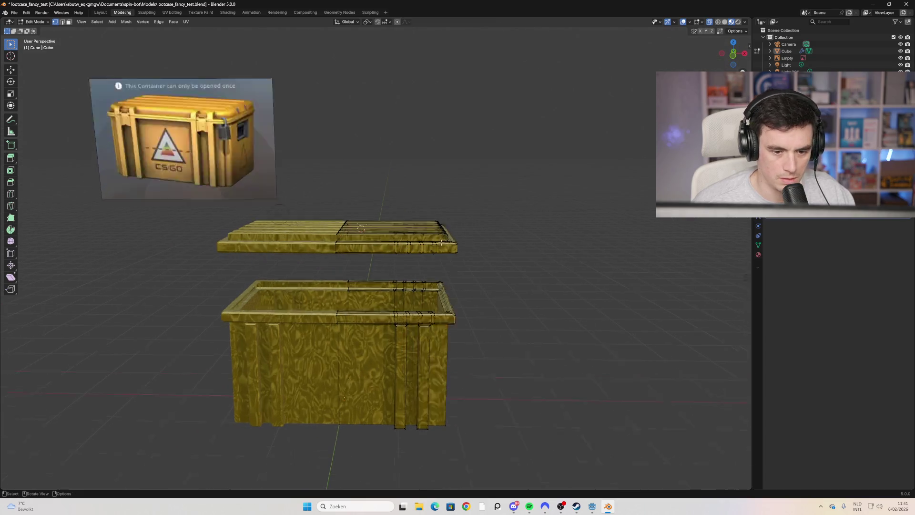
scroll(459, 241, up, 3)
Step: Switch to see-through shading and box-select the faces of the lid's right part
key(z)
drag(522, 178, 376, 260)
mouse_move(478, 179)
mouse_down()
mouse_move(381, 220)
mouse_move(348, 274)
mouse_up()
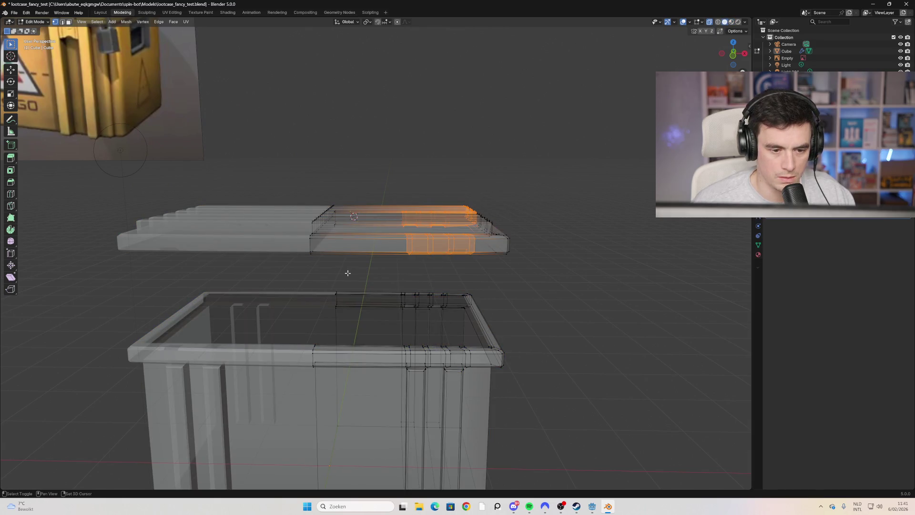
key(3)
drag(528, 170, 328, 269)
mouse_move(435, 265)
middle_down()
mouse_move(460, 259)
mouse_move(429, 228)
middle_up()
mouse_move(359, 233)
middle_down()
mouse_move(323, 244)
mouse_move(408, 255)
middle_up()
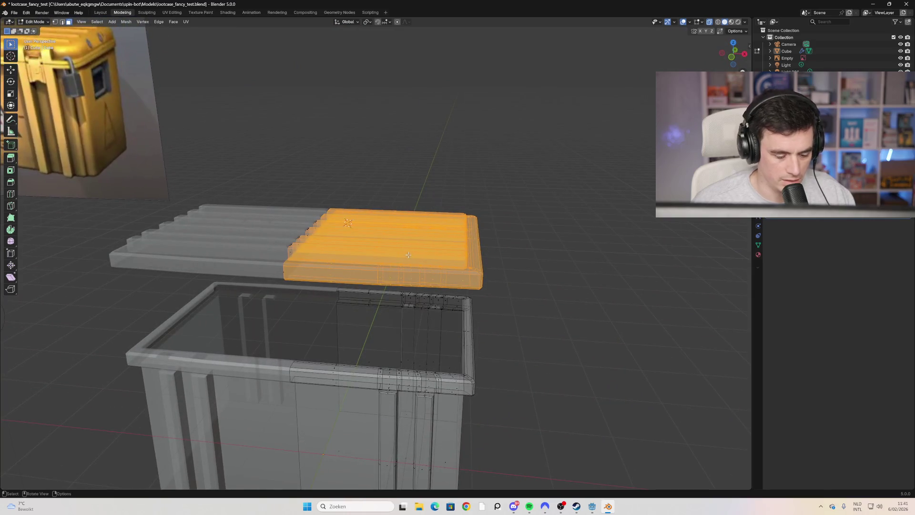
key(ctrl+shift+KP_Add)
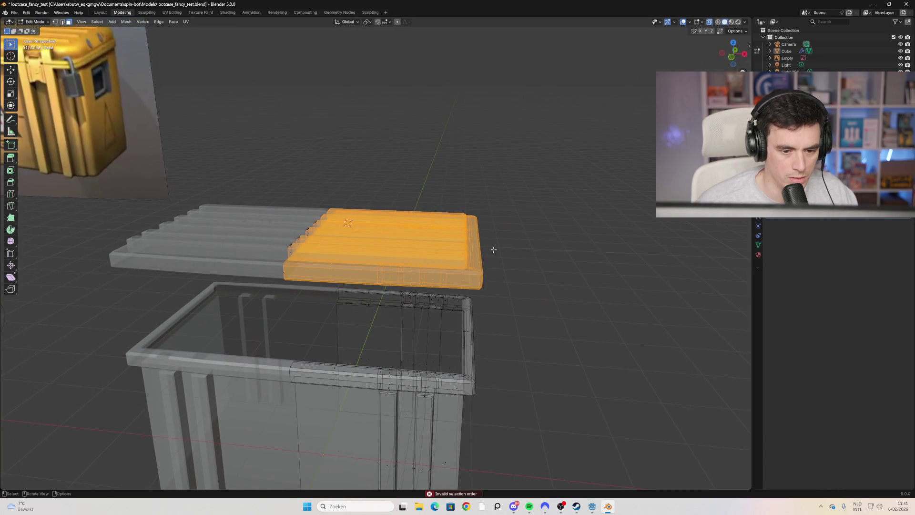
mouse_move(487, 245)
middle_down()
mouse_move(455, 225)
mouse_move(497, 254)
mouse_move(525, 257)
middle_up()
click(472, 239)
Step: Box-select the lid's right section again, then deselect everything and return to Object Mode
key(b)
drag(539, 182, 312, 306)
middle_drag(366, 276, 476, 200)
click(576, 168)
drag(572, 147, 327, 248)
mouse_move(327, 248)
middle_down()
mouse_move(390, 238)
mouse_move(384, 249)
middle_up()
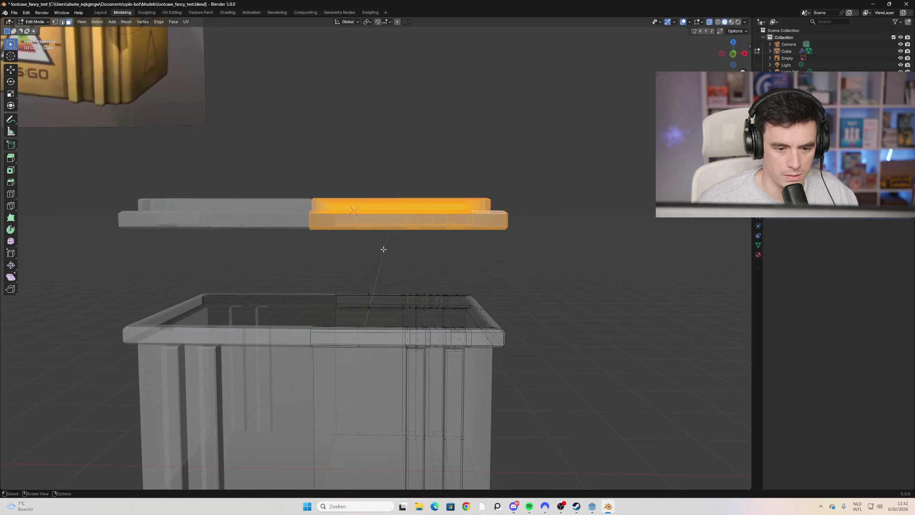
middle_drag(485, 246, 458, 253)
click(465, 204)
mouse_move(532, 180)
mouse_down()
mouse_move(409, 205)
mouse_move(228, 280)
mouse_up()
key(alt+a)
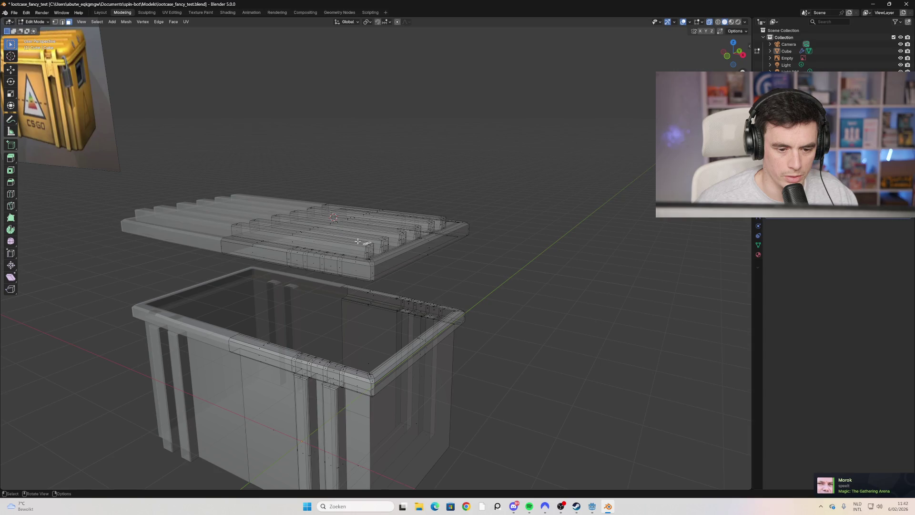
key(Tab)
click(352, 241)
click(490, 257)
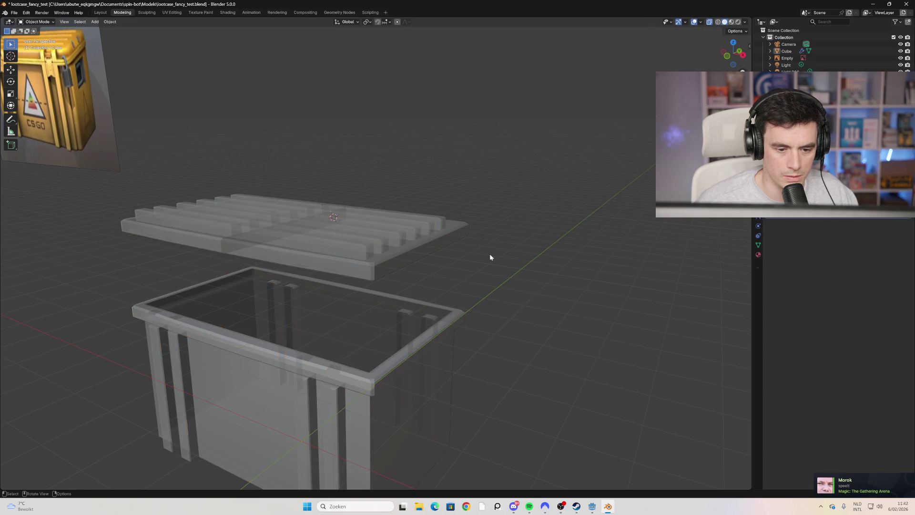
Step: In Edit Mode, try selecting connected lid sections with Ctrl+L from several angles
drag(512, 192, 260, 279)
key(Tab)
drag(570, 189, 296, 250)
mouse_move(296, 251)
middle_down()
mouse_move(292, 266)
mouse_move(391, 237)
middle_up()
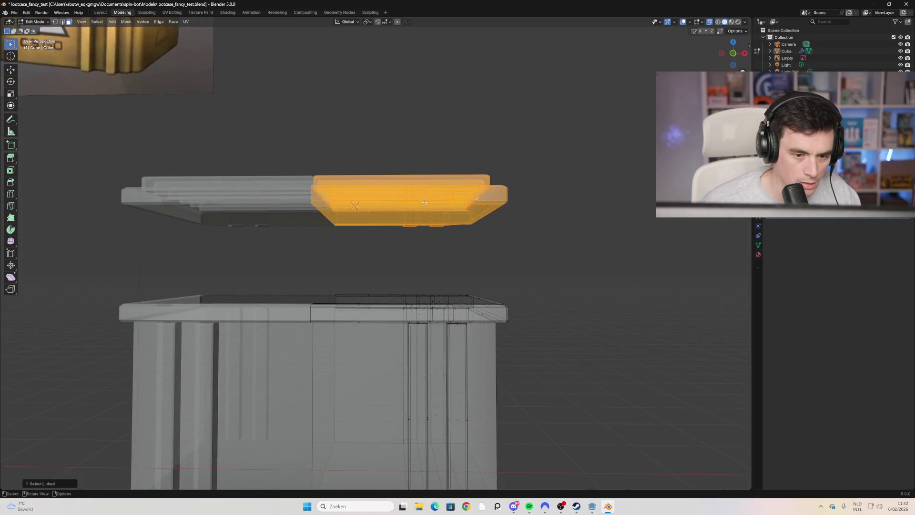
key(alt+a)
click(404, 190)
key(ctrl+l)
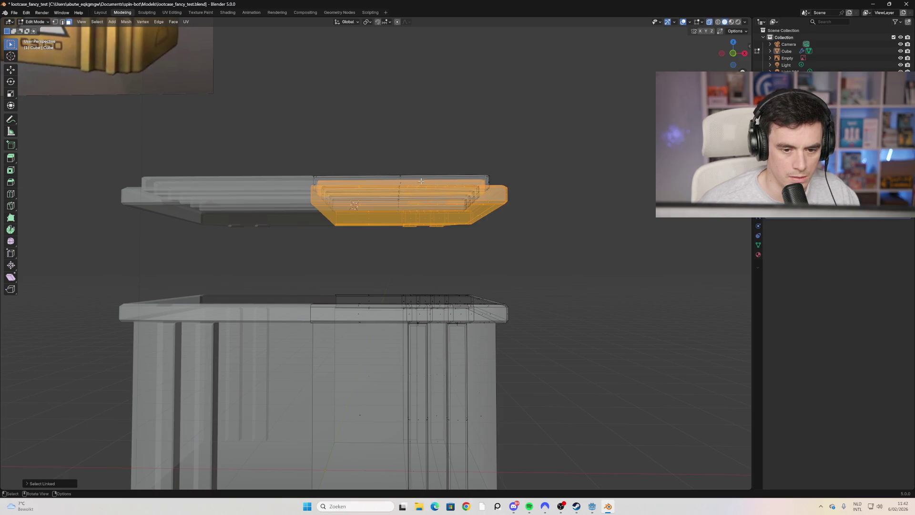
mouse_move(419, 177)
middle_down()
mouse_move(523, 202)
mouse_move(329, 234)
middle_up()
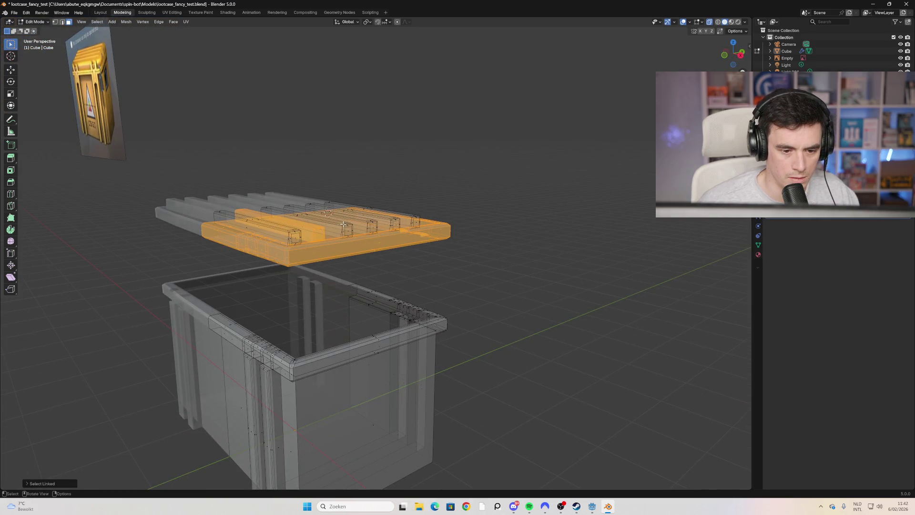
click(395, 262)
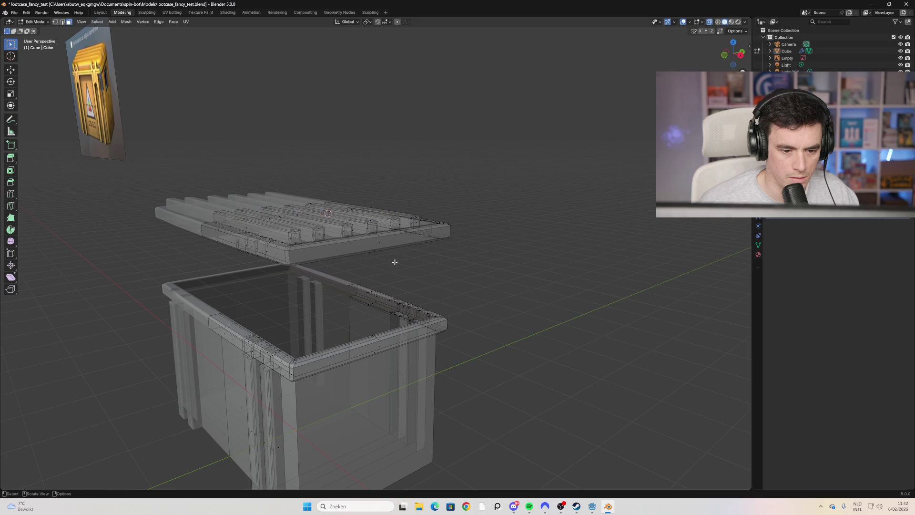
click(336, 227)
key(ctrl+l)
Step: Select the whole connected right half of the lid, including the remaining slats
mouse_move(335, 227)
middle_down()
mouse_move(395, 243)
mouse_move(580, 213)
mouse_move(557, 233)
mouse_move(533, 236)
middle_up()
click(580, 212)
click(357, 263)
key(ctrl+l)
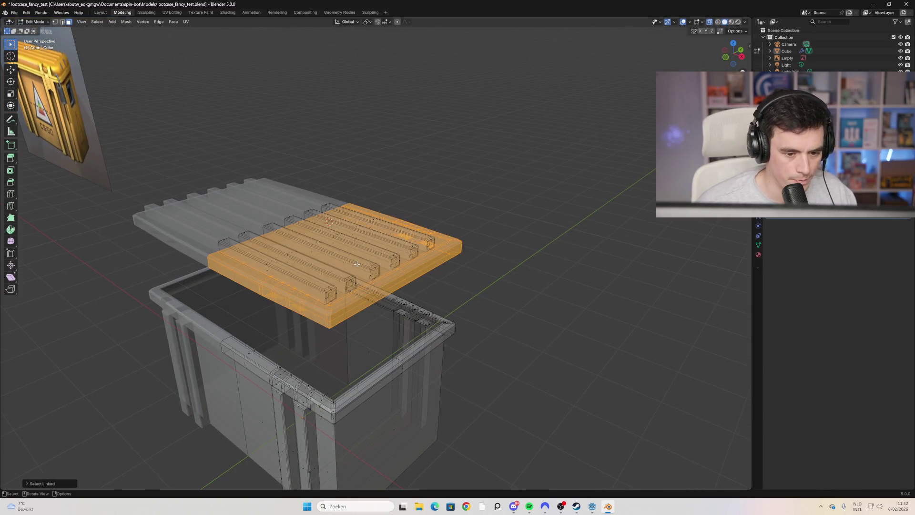
drag(272, 268, 373, 221)
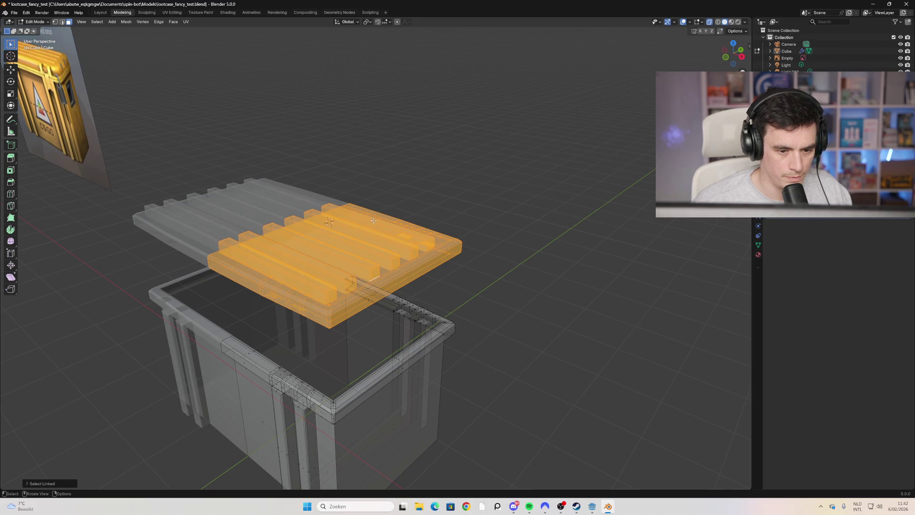
mouse_move(485, 241)
middle_down()
mouse_move(445, 228)
mouse_move(507, 233)
mouse_move(523, 208)
middle_up()
Step: Lower the selected lid half along Z onto the box
key(g)
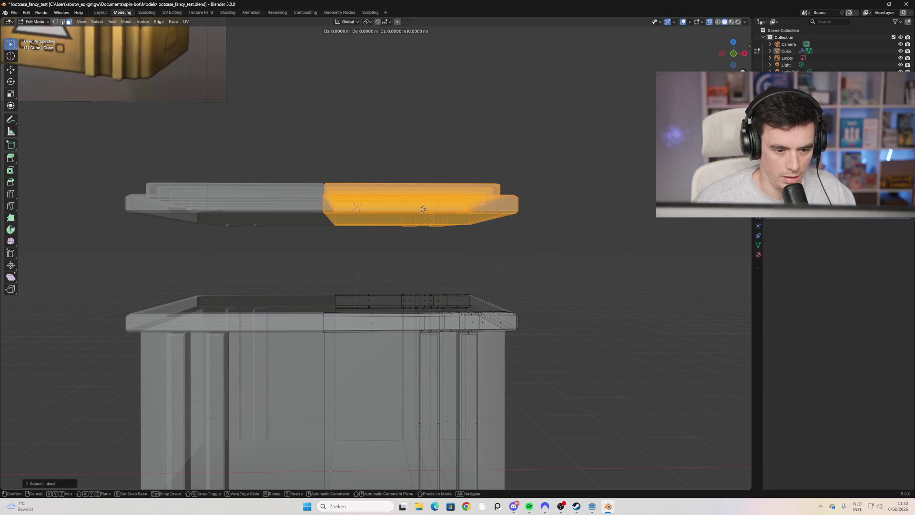
key(z)
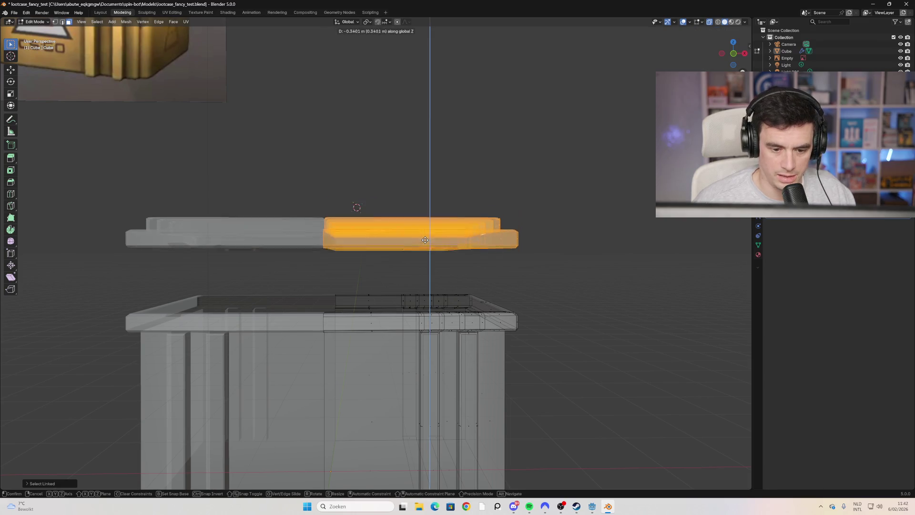
click(424, 290)
Step: Deselect and preview the closed crate in Rendered shading with its gold material
mouse_move(425, 290)
middle_down()
mouse_move(550, 318)
mouse_move(543, 329)
mouse_move(520, 315)
middle_up()
click(541, 329)
mouse_move(542, 271)
middle_down()
mouse_move(547, 279)
mouse_move(441, 284)
mouse_move(475, 279)
mouse_move(497, 316)
mouse_move(404, 319)
mouse_move(429, 334)
mouse_move(388, 310)
mouse_move(419, 329)
mouse_move(405, 327)
mouse_move(476, 317)
mouse_move(460, 316)
middle_up()
click(737, 21)
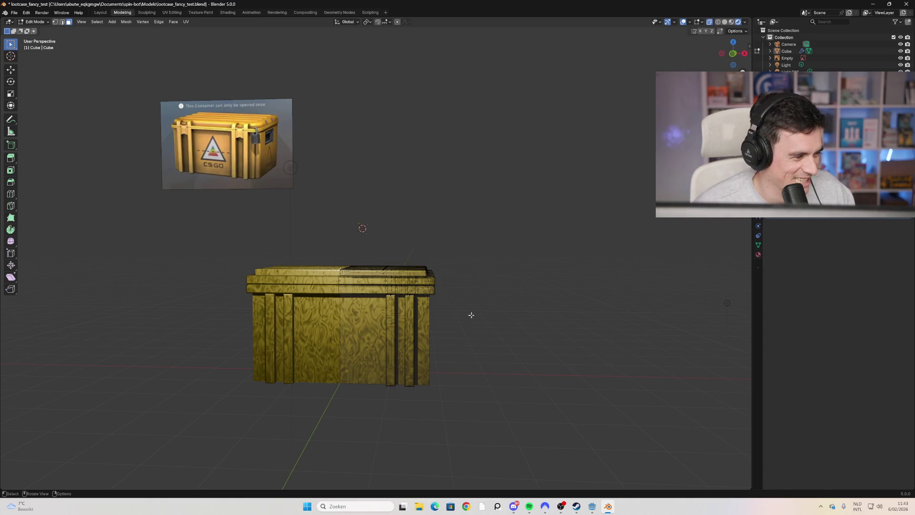
Step: Orbit around the textured crate and box-select its top faces
mouse_move(476, 324)
middle_down()
mouse_move(450, 286)
mouse_move(470, 292)
middle_up()
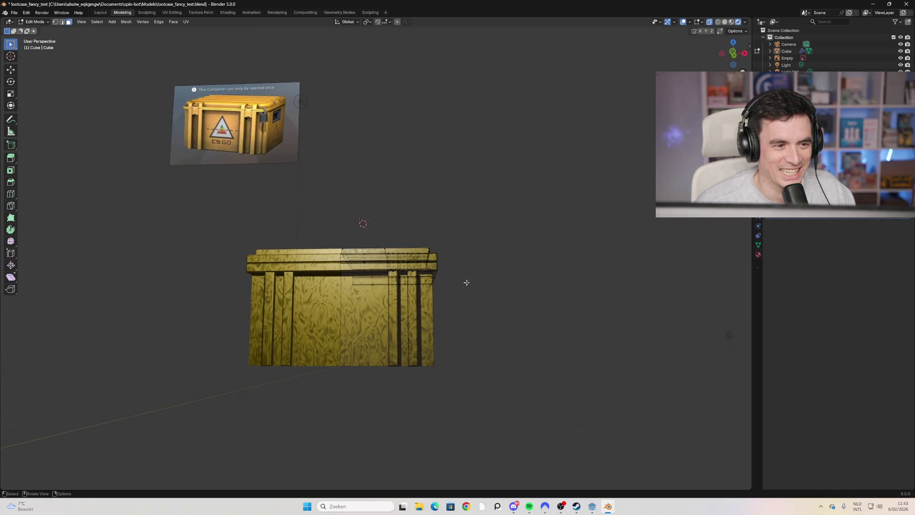
mouse_move(427, 263)
middle_down()
mouse_move(506, 288)
mouse_move(492, 243)
mouse_move(482, 316)
mouse_move(609, 296)
mouse_move(461, 310)
mouse_move(429, 333)
mouse_move(438, 331)
mouse_move(402, 340)
mouse_move(365, 309)
middle_up()
scroll(408, 339, down, 2)
scroll(395, 336, up, 3)
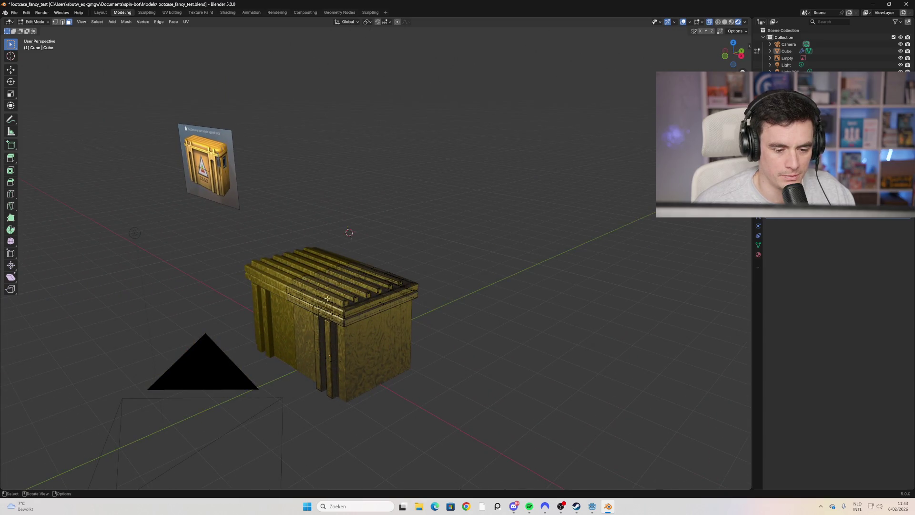
drag(444, 253, 305, 307)
mouse_move(305, 307)
middle_down()
mouse_move(369, 274)
mouse_move(509, 322)
middle_up()
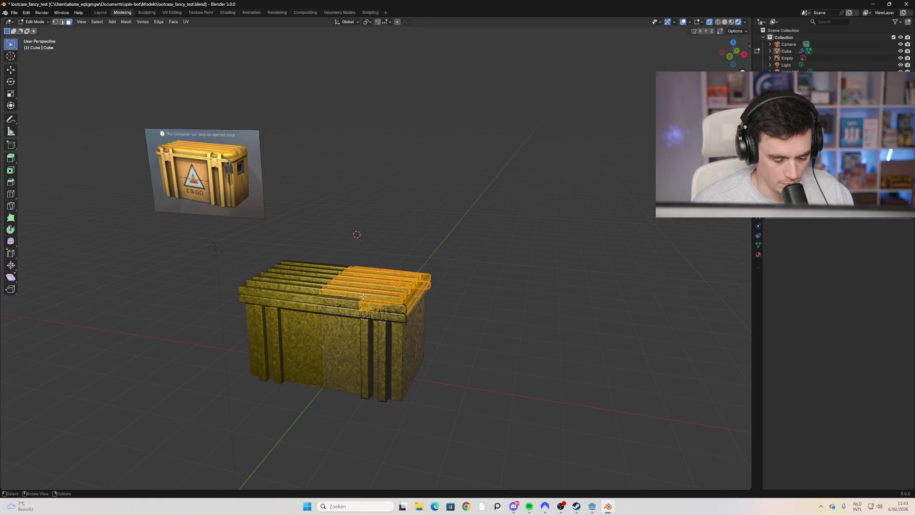
Step: Extend the selection over the lid's right half with Ctrl+L, box select and L
key(ctrl+l)
key(b)
drag(509, 322, 352, 299)
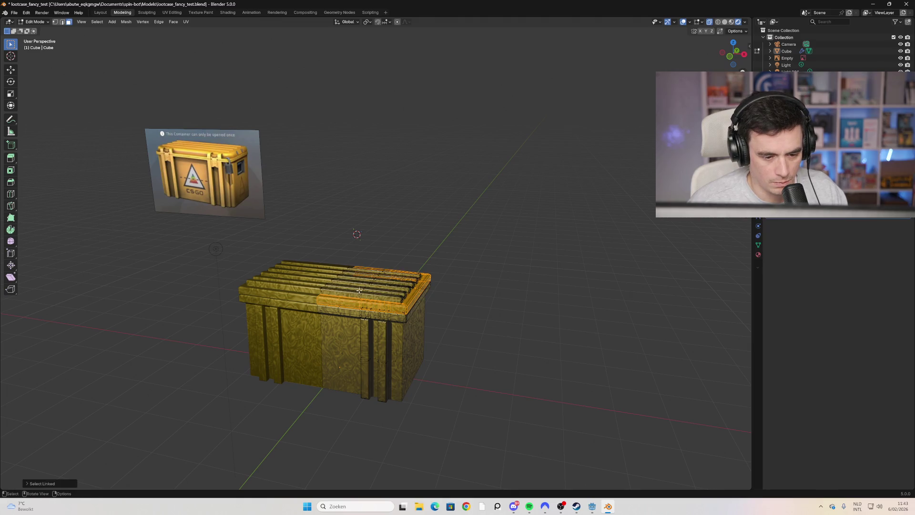
key(l)
key(l)
key(l)
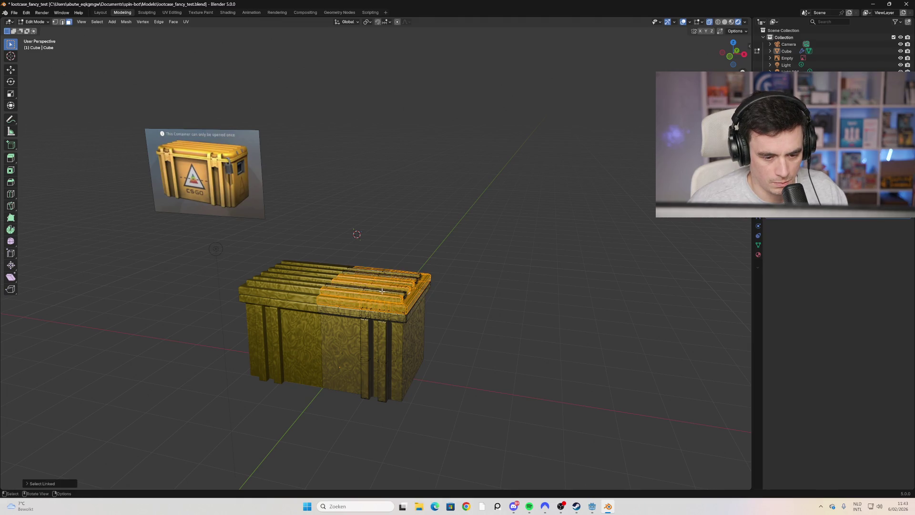
key(l)
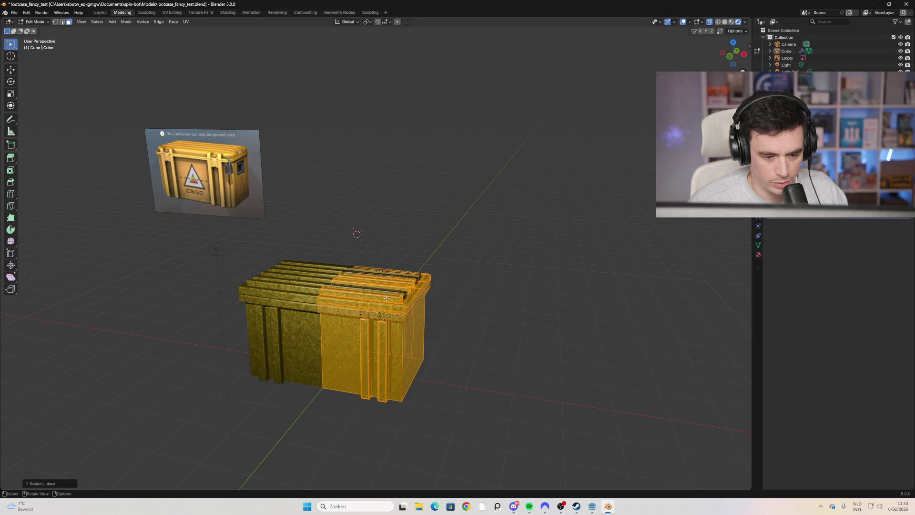
click(453, 278)
Step: Undo repeatedly with Ctrl+Z until the lid is raised off the box again
key(ctrl+z)
key(ctrl+z)
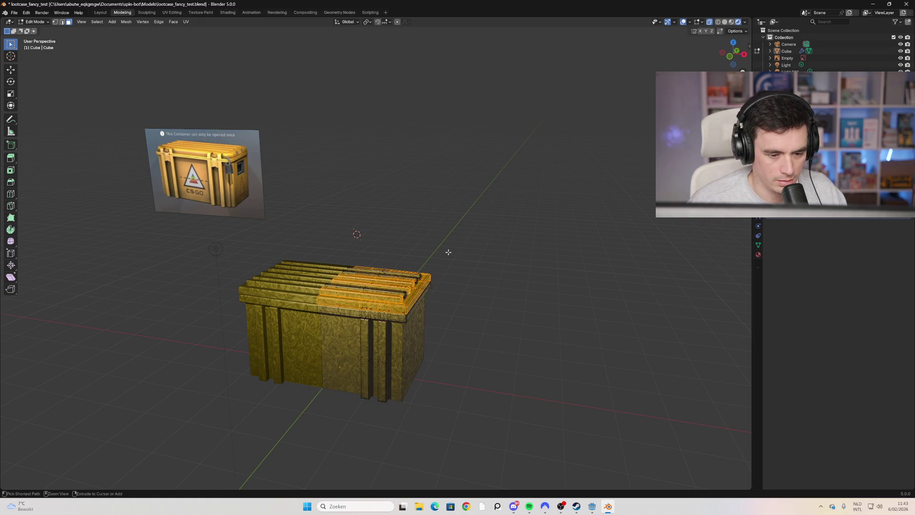
click(481, 258)
key(ctrl+z)
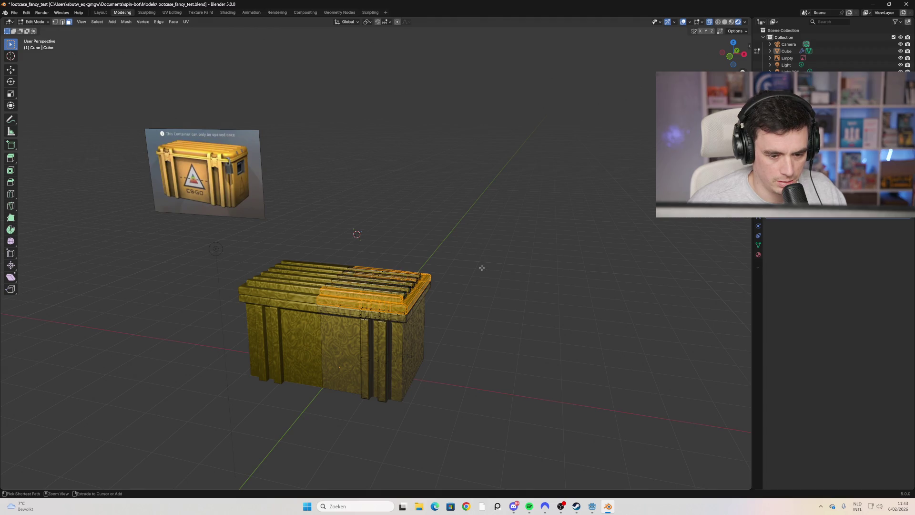
click(481, 268)
key(ctrl+z)
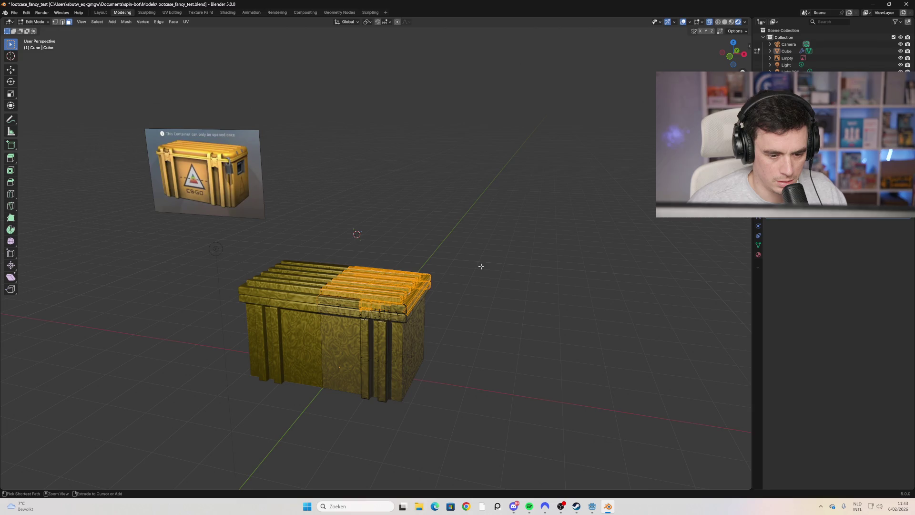
click(481, 267)
key(ctrl+z)
key(ctrl+z)
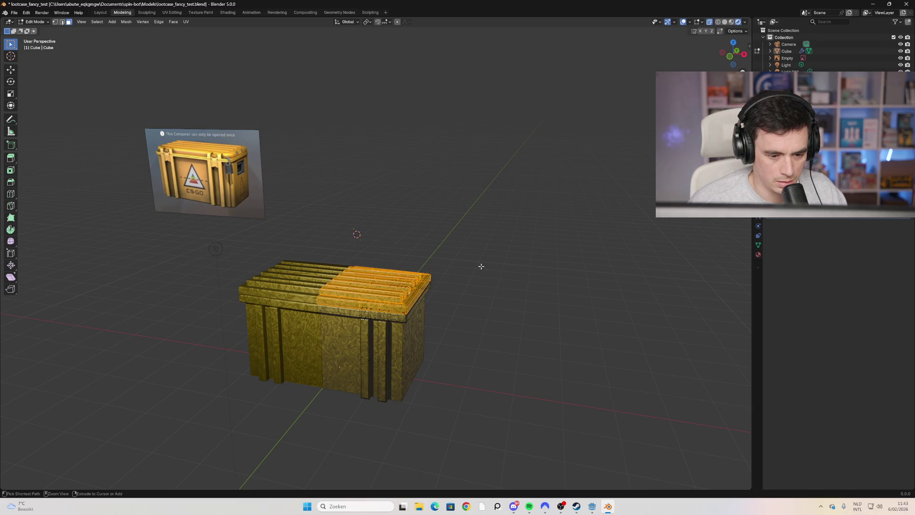
Step: Orbit around the open crate and bring up the face context menu
mouse_move(481, 267)
middle_down()
mouse_move(486, 261)
mouse_move(480, 265)
mouse_move(442, 229)
middle_up()
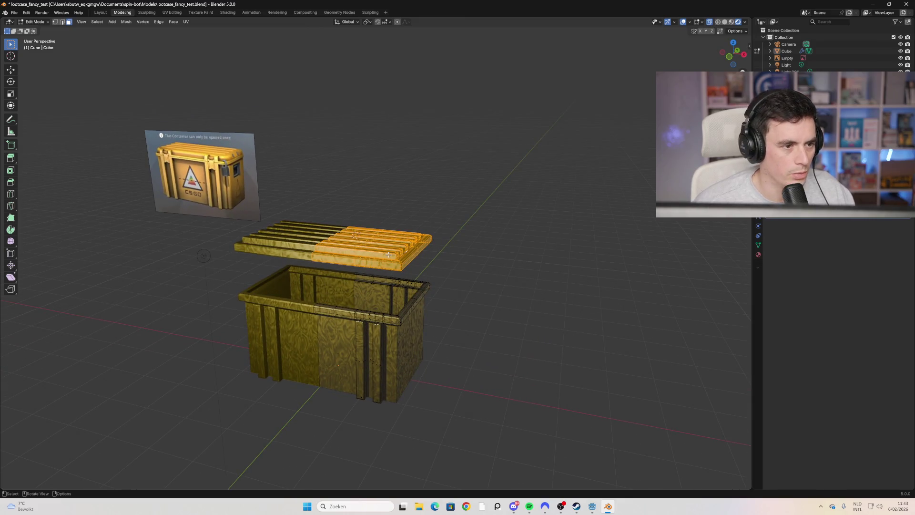
middle_drag(446, 273, 363, 243)
right_click(349, 236)
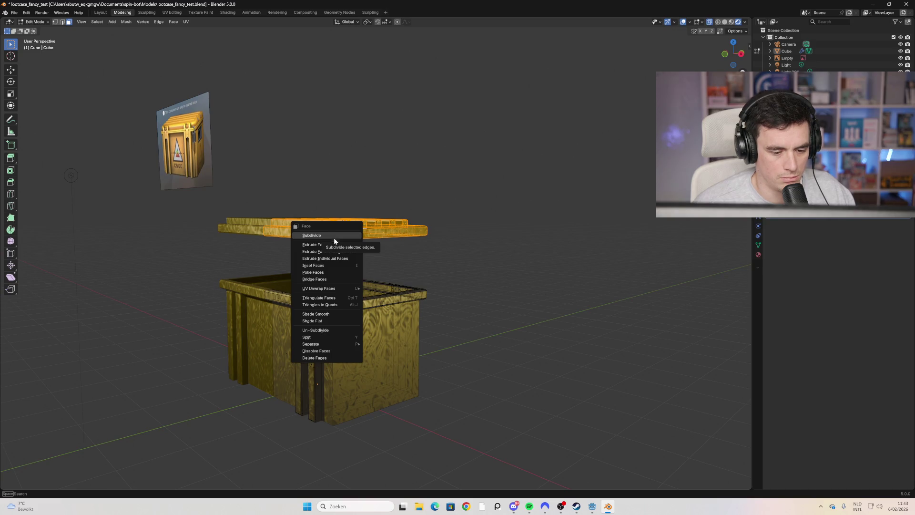
click(324, 332)
mouse_move(324, 333)
middle_down()
mouse_move(363, 265)
mouse_move(392, 240)
middle_up()
click(392, 240)
key(ctrl+f)
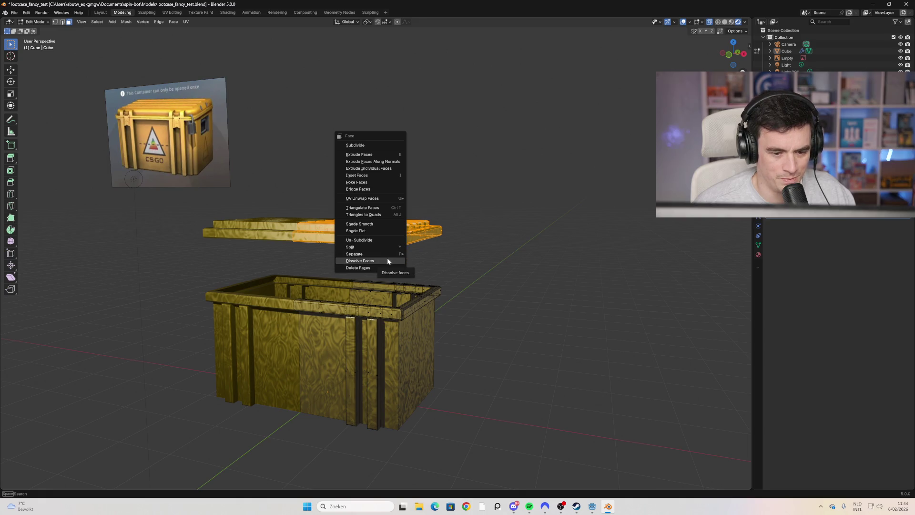
click(387, 261)
mouse_move(387, 257)
middle_down()
mouse_move(512, 262)
mouse_move(381, 252)
middle_up()
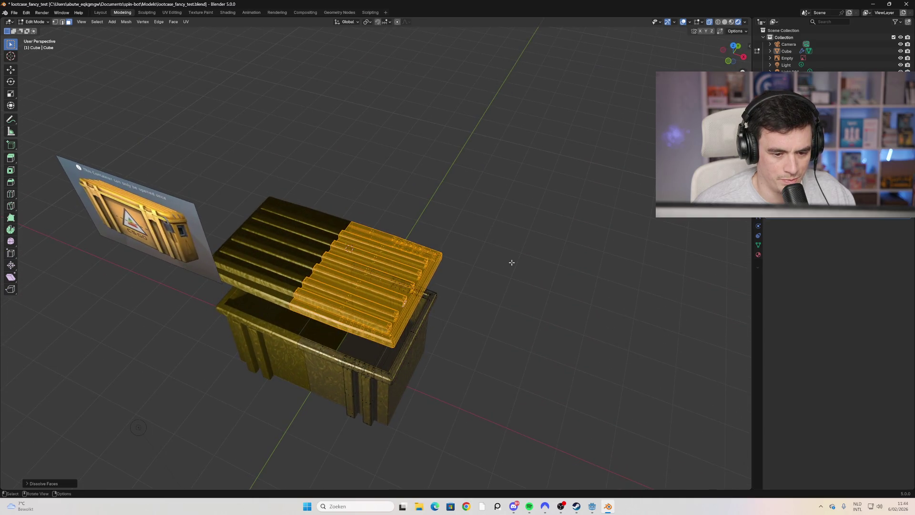
click(512, 262)
key(l)
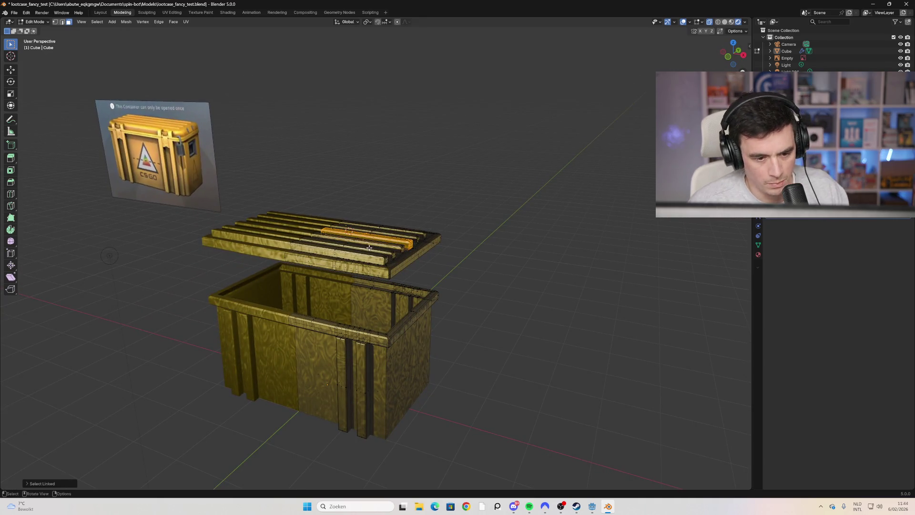
key(l)
right_click(499, 248)
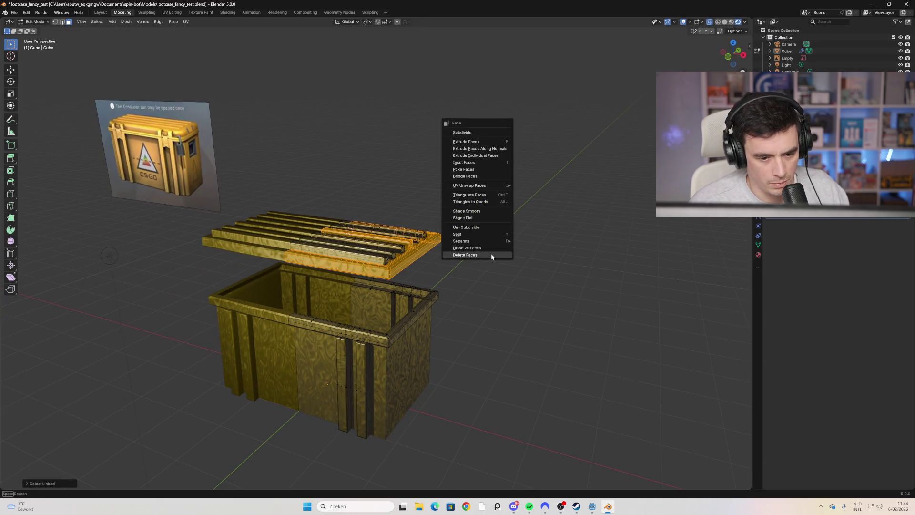
click(475, 296)
key(ctrl+z)
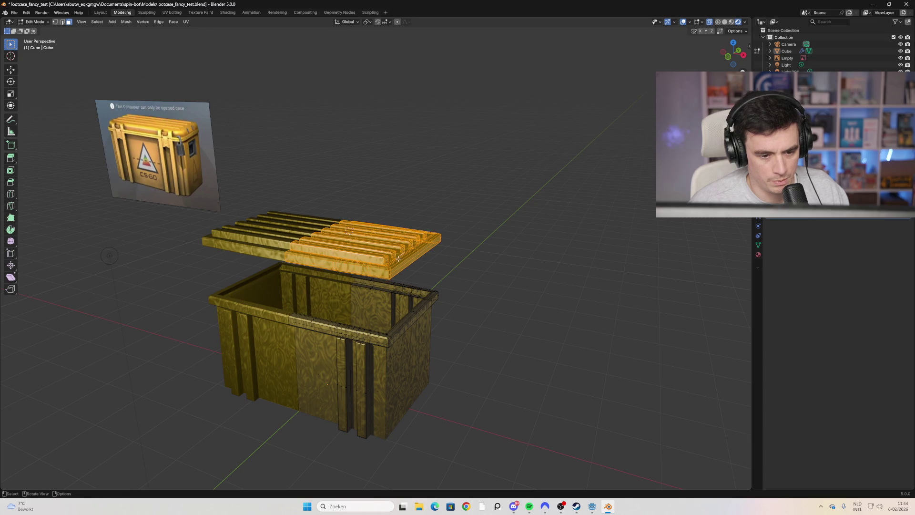
right_click(396, 257)
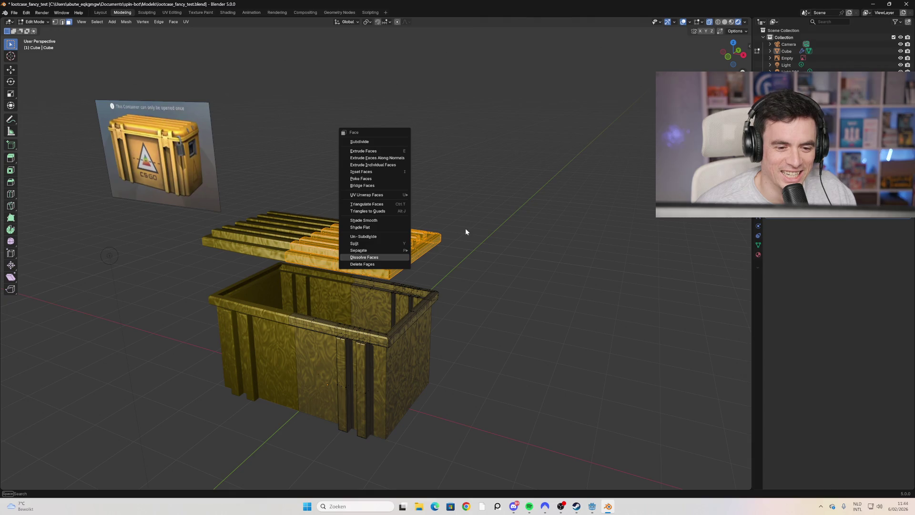
key(Escape)
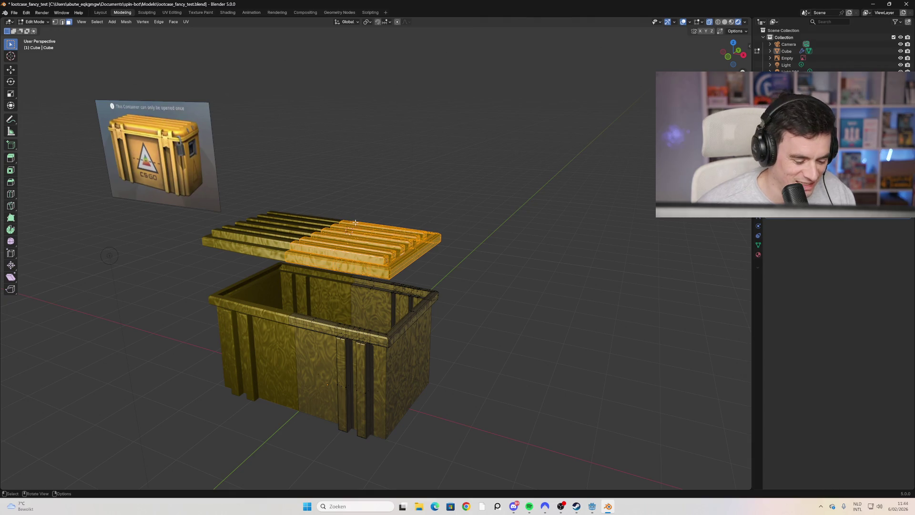
ctrl+click(332, 232)
Step: Try selecting the lid parts with box select and L, then undo the last pick
mouse_move(348, 231)
middle_down()
mouse_move(467, 238)
mouse_move(417, 242)
middle_up()
click(364, 262)
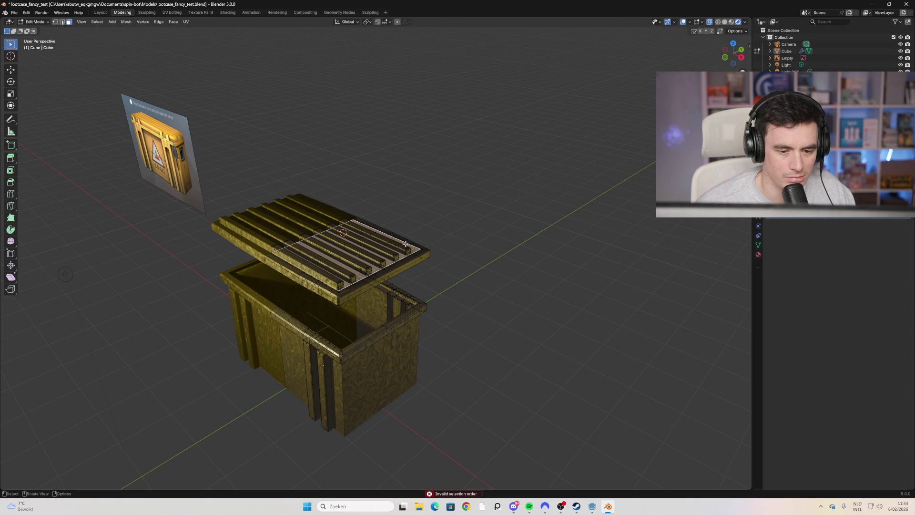
key(alt+a)
drag(434, 214, 290, 310)
mouse_move(290, 309)
middle_down()
mouse_move(427, 259)
mouse_move(386, 259)
mouse_move(394, 252)
middle_up()
drag(433, 260, 360, 164)
mouse_move(360, 164)
middle_down()
mouse_move(468, 233)
mouse_move(411, 231)
mouse_move(498, 263)
middle_up()
key(alt+a)
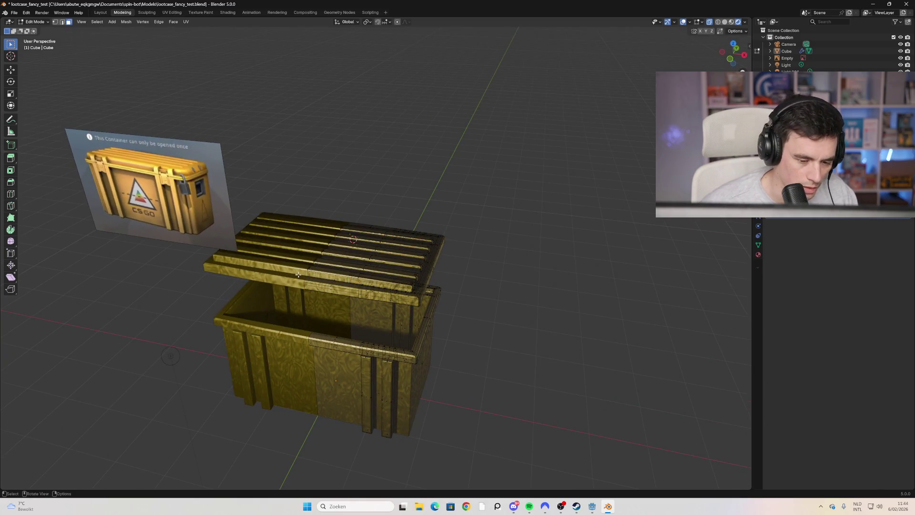
key(l)
key(l)
key(l)
key(l)
key(l)
key(l)
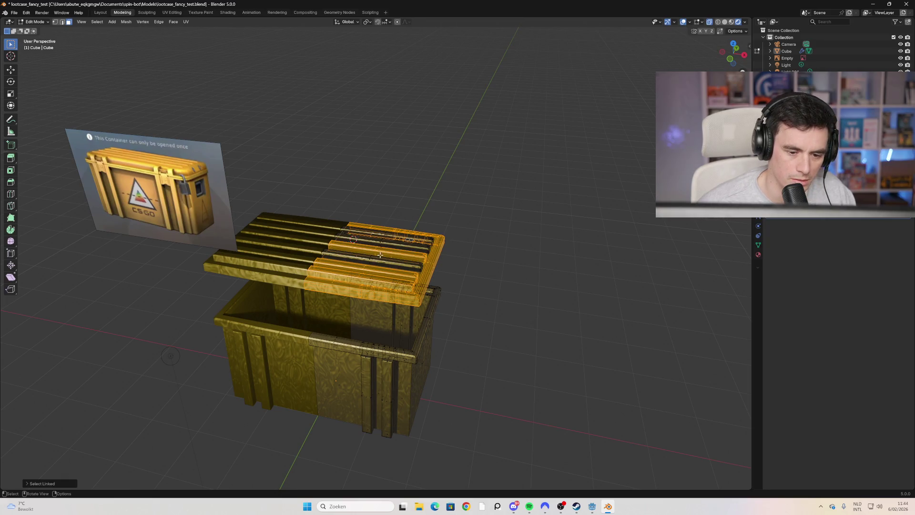
key(l)
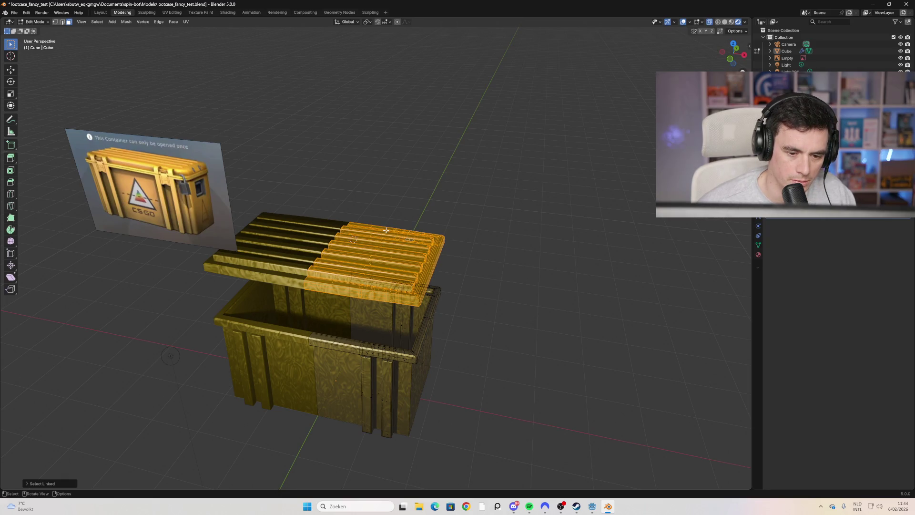
key(l)
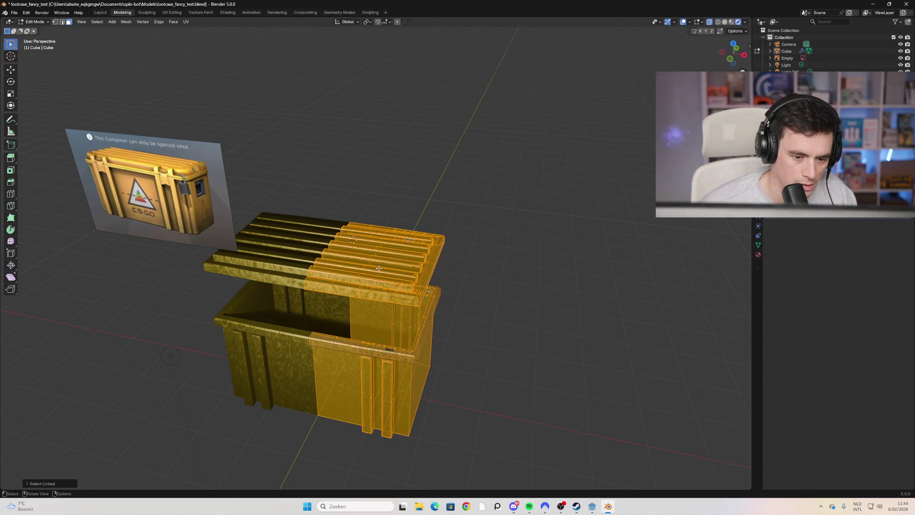
key(ctrl+z)
Step: Clear the selection and box-select the right part of the lid from new angles
middle_drag(458, 246, 436, 234)
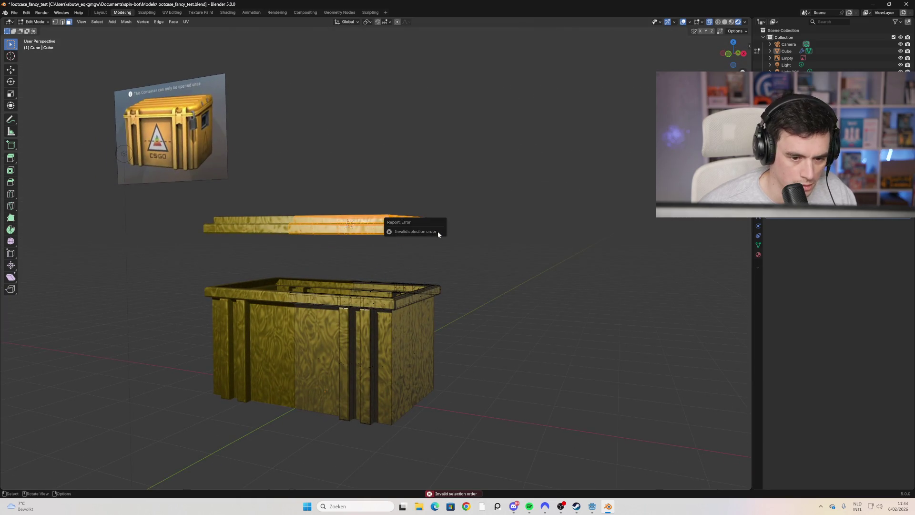
mouse_move(502, 239)
middle_down()
mouse_move(494, 224)
mouse_move(515, 233)
mouse_move(523, 259)
mouse_move(502, 252)
mouse_move(504, 240)
mouse_move(467, 284)
mouse_move(452, 285)
middle_up()
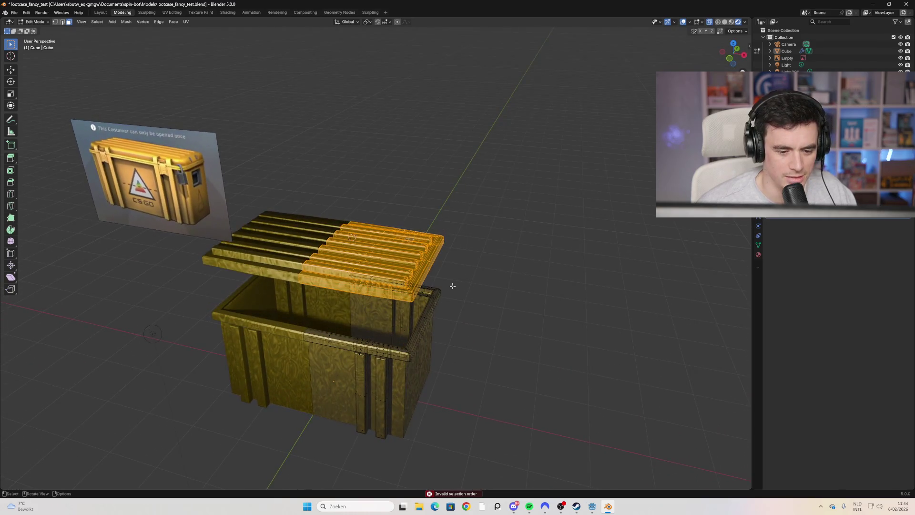
click(540, 309)
mouse_move(396, 337)
middle_down()
mouse_move(322, 330)
mouse_move(331, 329)
middle_up()
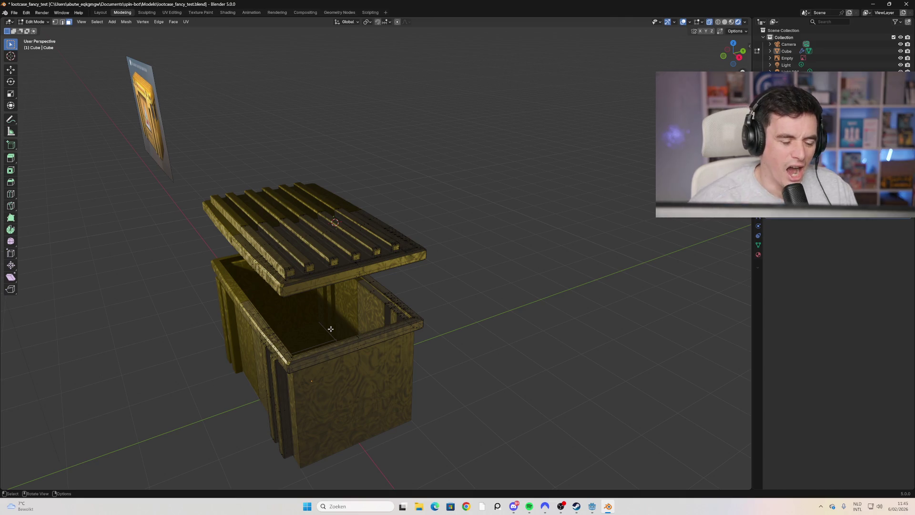
mouse_move(318, 332)
middle_down()
mouse_move(306, 276)
mouse_move(283, 268)
middle_up()
mouse_move(478, 188)
mouse_down()
mouse_move(292, 265)
mouse_move(235, 270)
mouse_up()
middle_drag(234, 269, 296, 263)
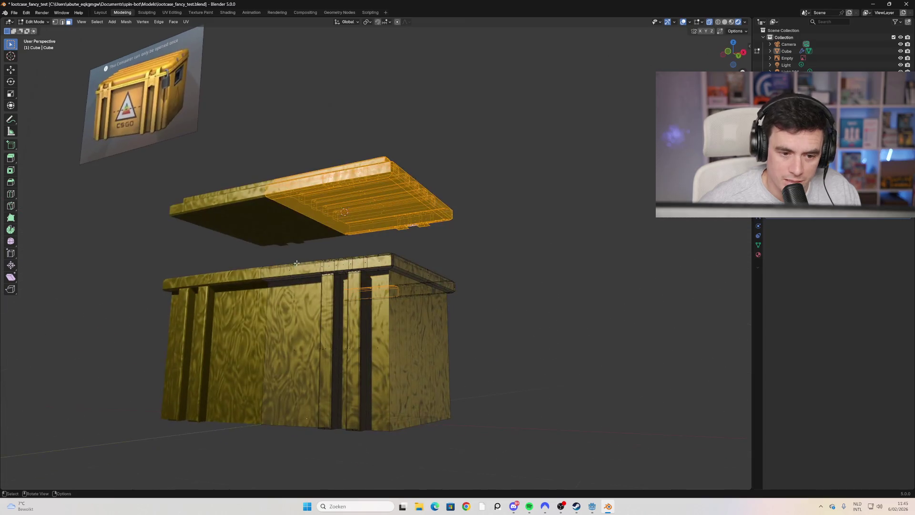
middle_drag(357, 210, 351, 278)
mouse_move(283, 276)
middle_down()
mouse_move(196, 280)
mouse_move(307, 262)
mouse_move(399, 233)
middle_up()
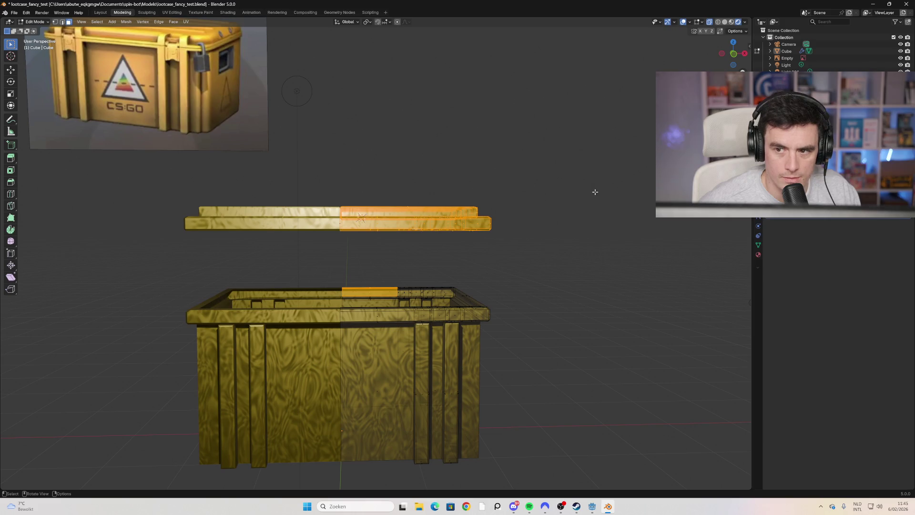
Step: Reselect the lid's right half and start moving it along Z only
click(478, 251)
drag(543, 185, 340, 260)
mouse_move(408, 237)
middle_down()
mouse_move(421, 266)
mouse_move(471, 222)
mouse_move(456, 231)
middle_up()
key(g)
key(z)
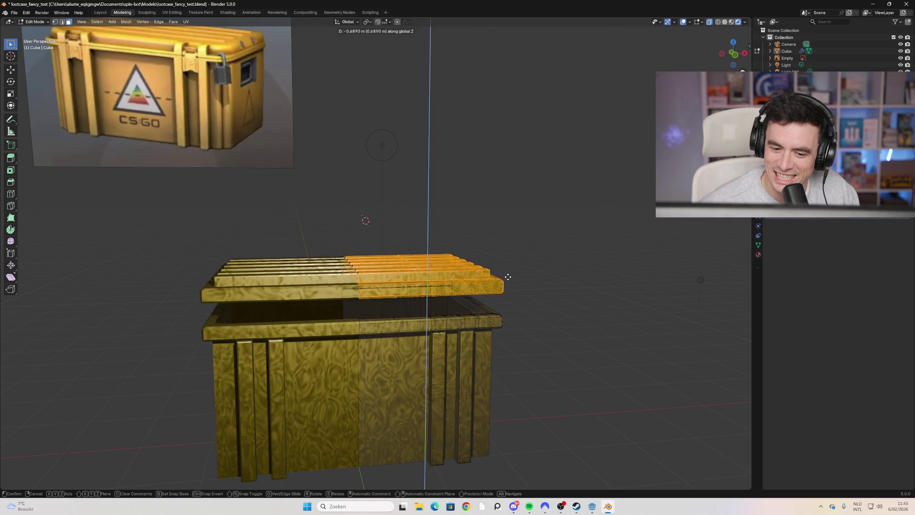
Step: Confirm the vertical move and Split the lid faces from the rest of the mesh
click(505, 275)
right_click(441, 266)
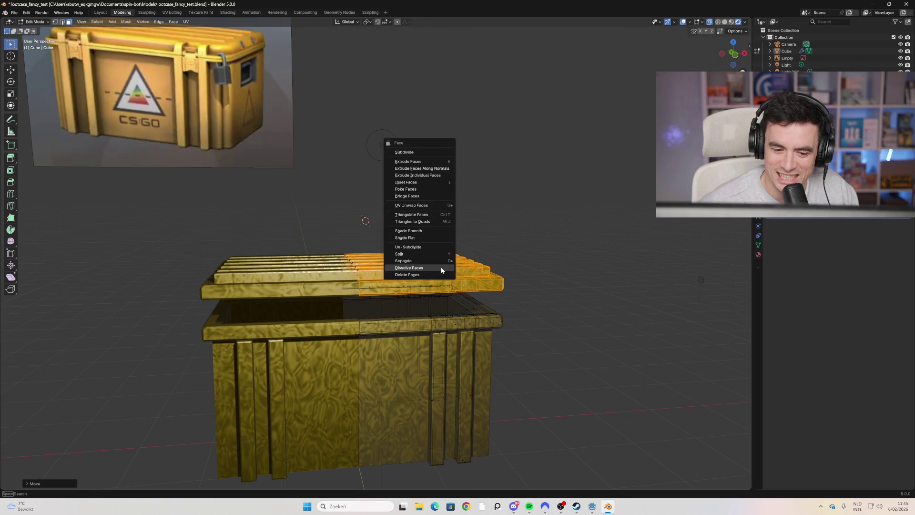
mouse_move(440, 260)
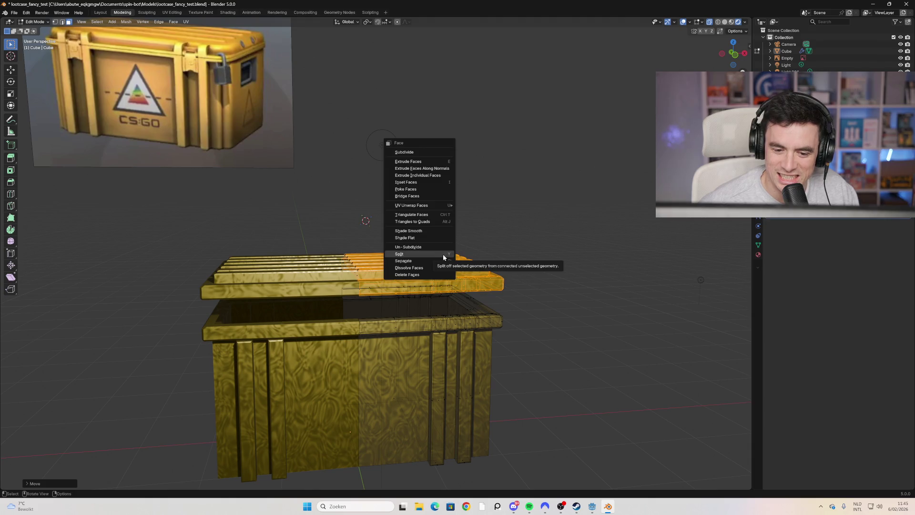
click(442, 254)
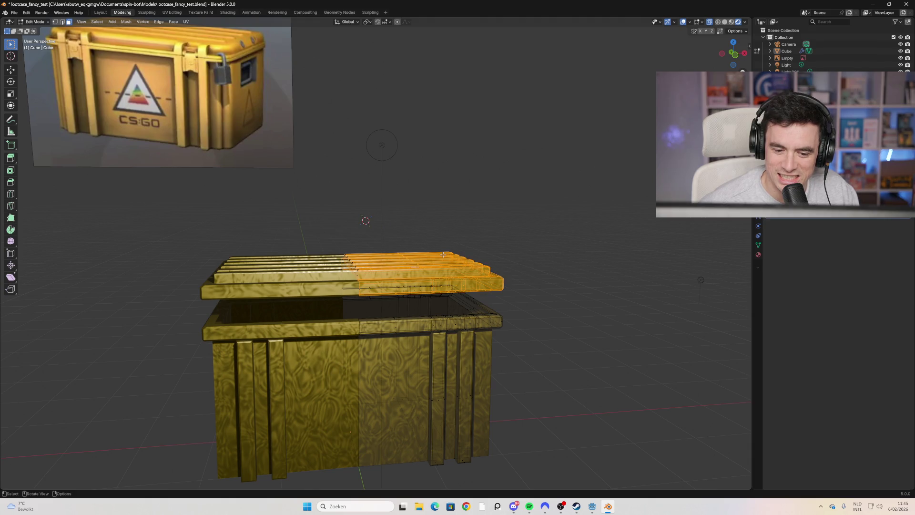
Step: Reselect the right half of the lid from a lower front angle
click(578, 259)
mouse_move(538, 210)
mouse_down()
mouse_move(356, 306)
mouse_move(356, 326)
mouse_up()
middle_drag(356, 326, 484, 263)
drag(513, 219, 339, 277)
mouse_move(473, 281)
middle_down()
mouse_move(480, 195)
mouse_move(495, 176)
middle_up()
mouse_move(491, 219)
middle_down()
mouse_move(496, 303)
mouse_move(490, 215)
mouse_move(490, 267)
mouse_move(490, 224)
middle_up()
click(495, 218)
drag(519, 203, 316, 280)
Step: Test moving and rotating the separated lid half, cancelling both to keep it in place
key(g)
key(Escape)
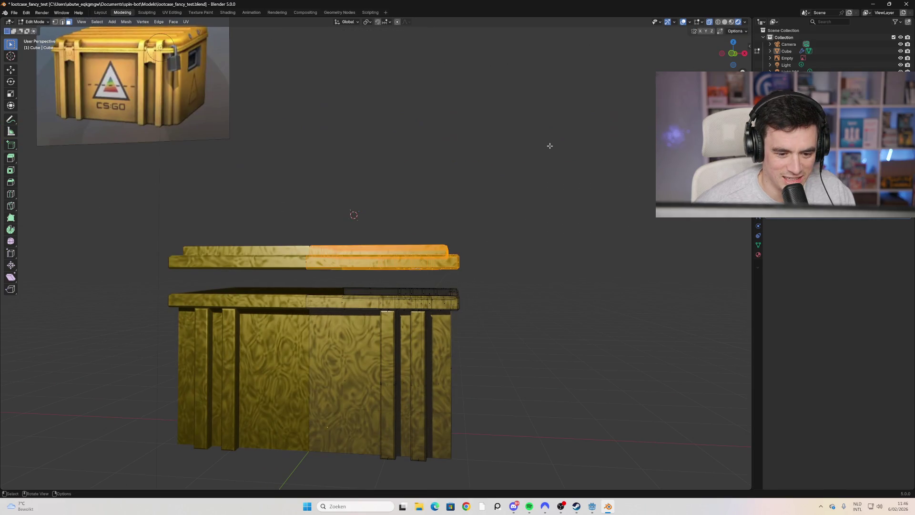
middle_drag(499, 190, 438, 218)
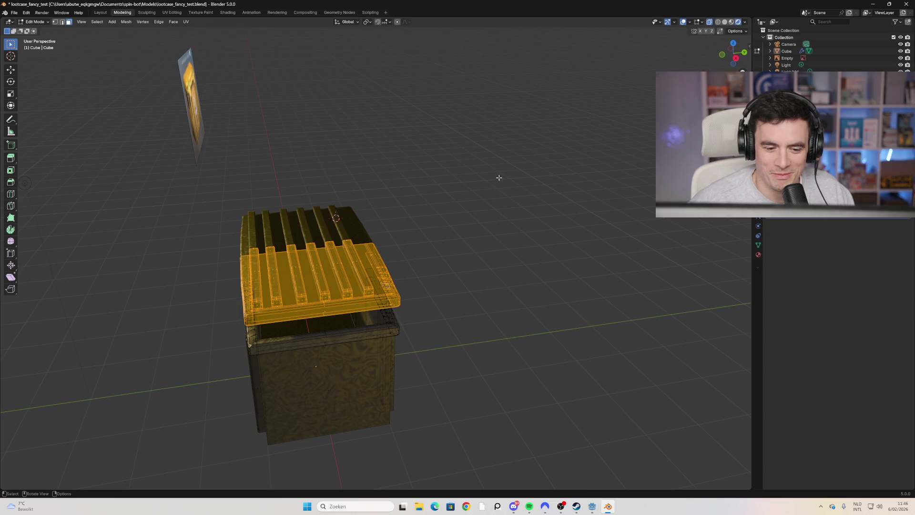
middle_drag(438, 209, 431, 211)
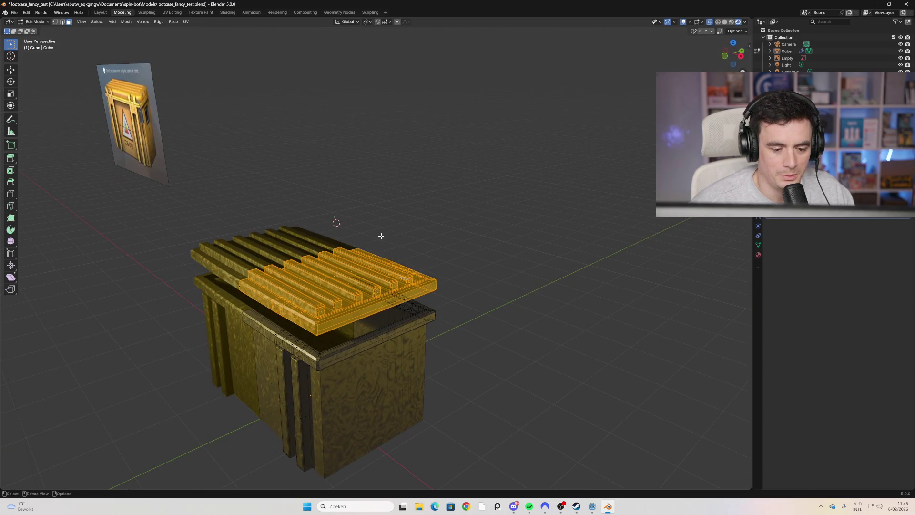
middle_drag(421, 246, 387, 253)
key(r)
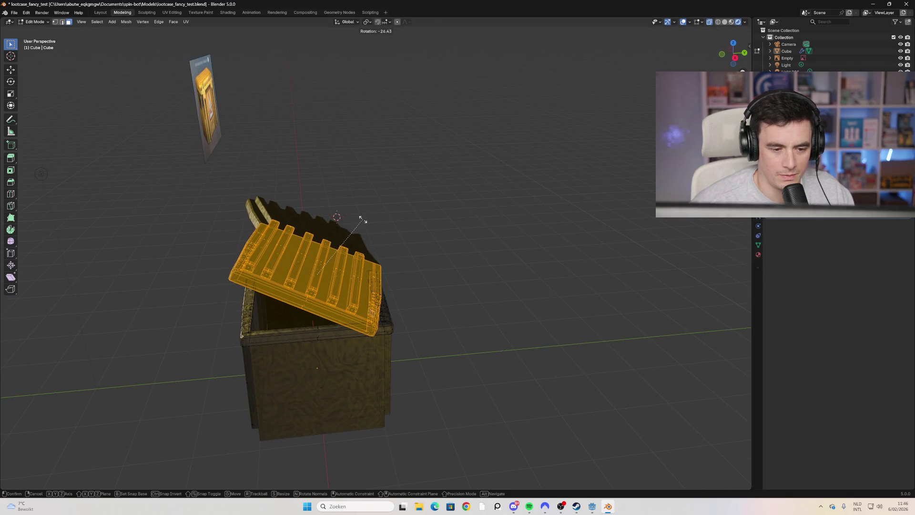
key(Escape)
Step: Turn on X-ray and return to Object Mode
mouse_move(454, 239)
middle_down()
mouse_move(433, 241)
mouse_move(501, 245)
mouse_move(512, 227)
mouse_move(357, 248)
mouse_move(479, 250)
middle_up()
key(alt+z)
key(alt+z)
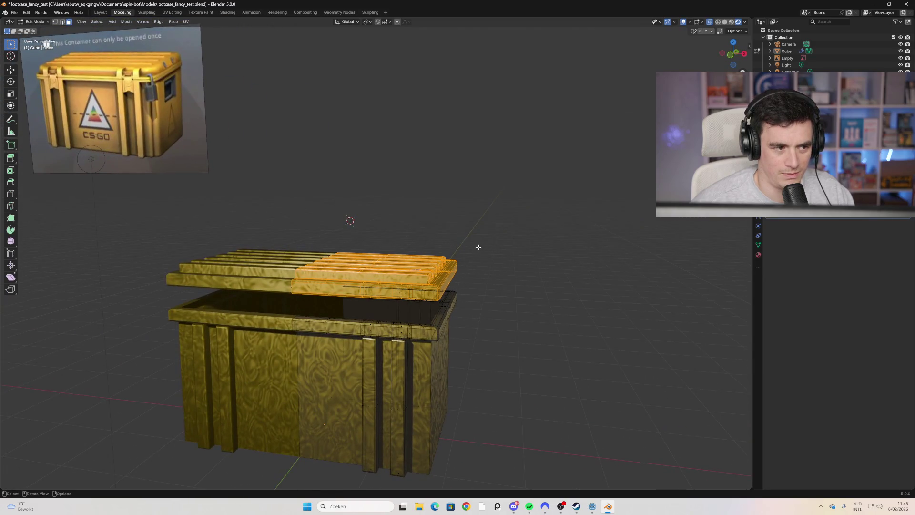
key(Tab)
click(397, 268)
right_click(386, 268)
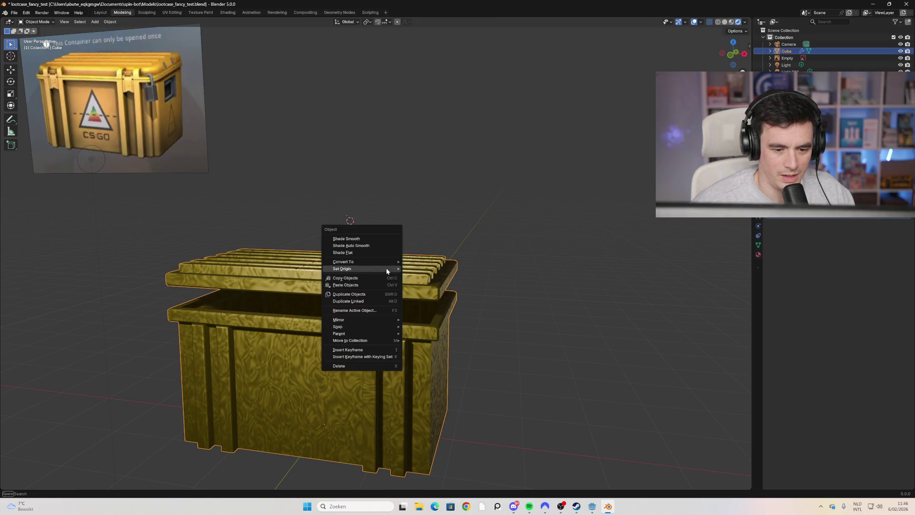
mouse_move(387, 270)
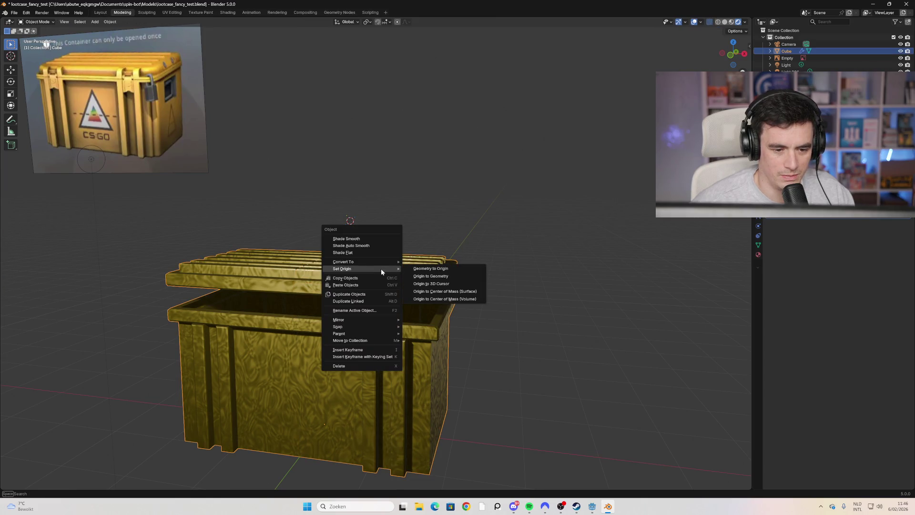
mouse_move(394, 335)
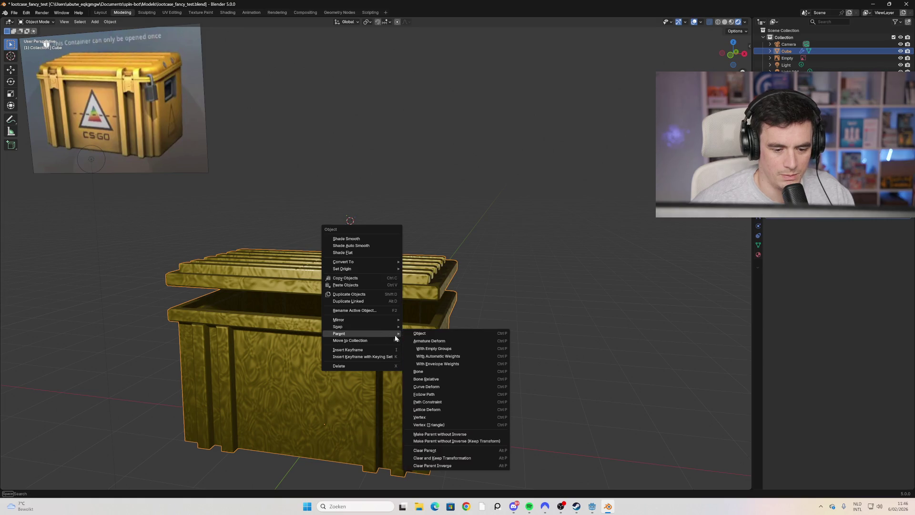
key(Escape)
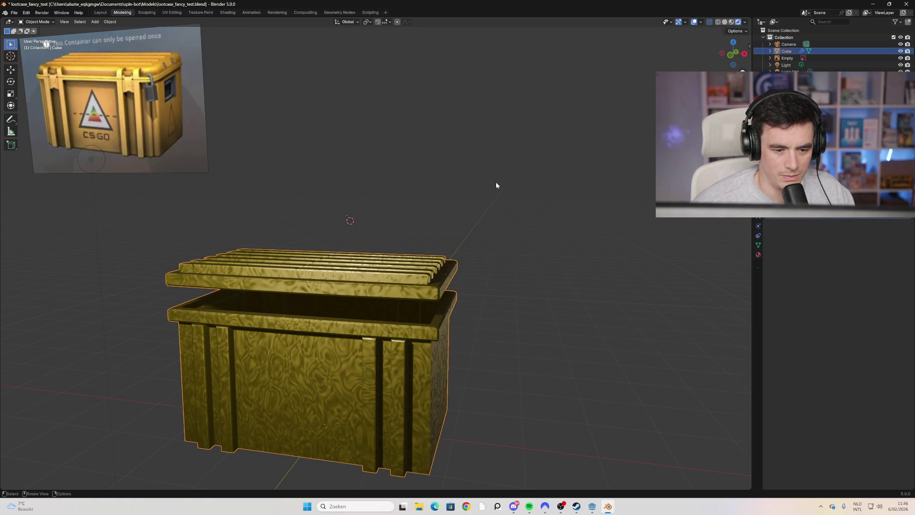
key(Tab)
right_click(395, 276)
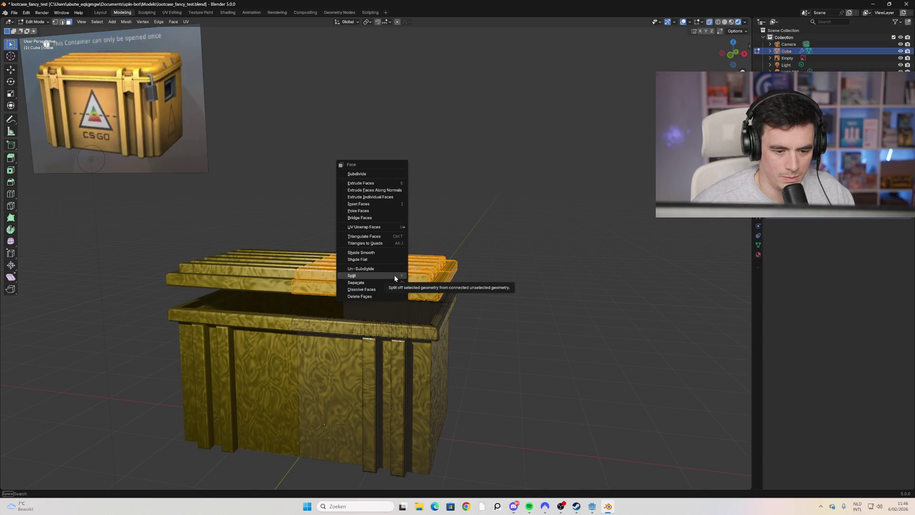
mouse_move(393, 282)
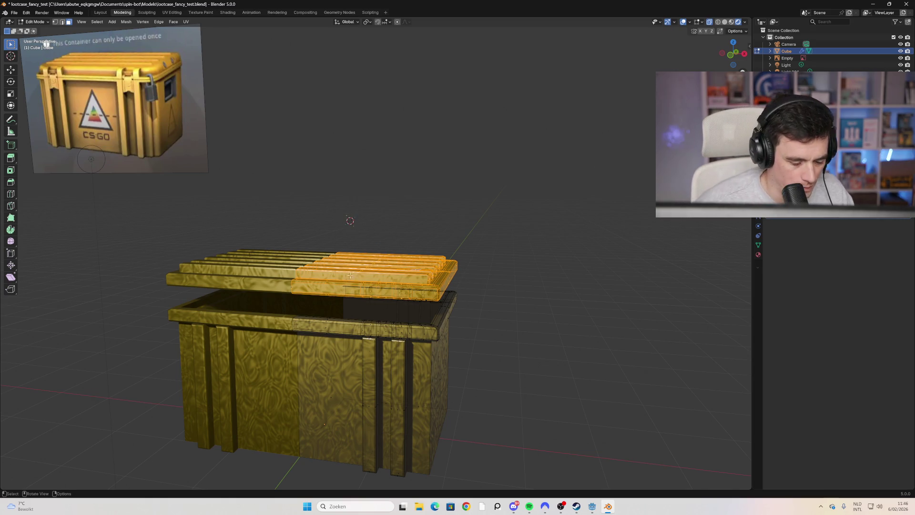
key(u)
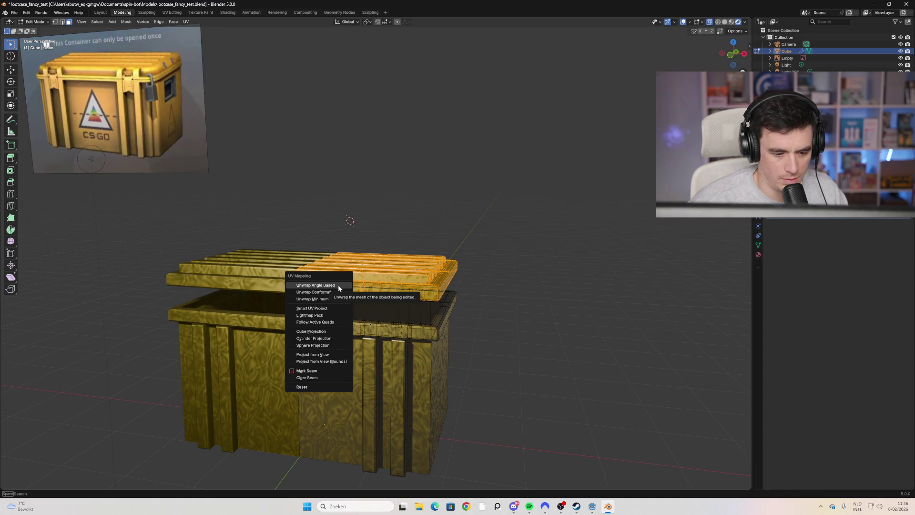
key(Escape)
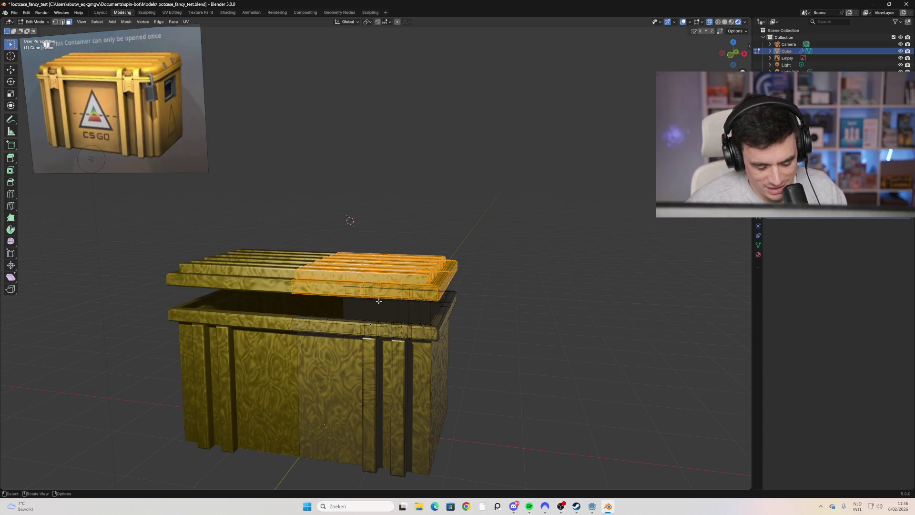
key(u)
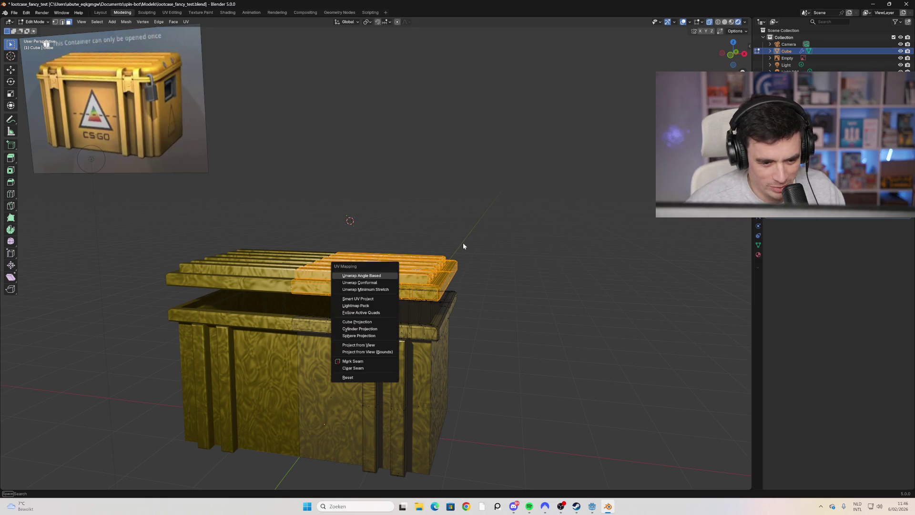
key(Escape)
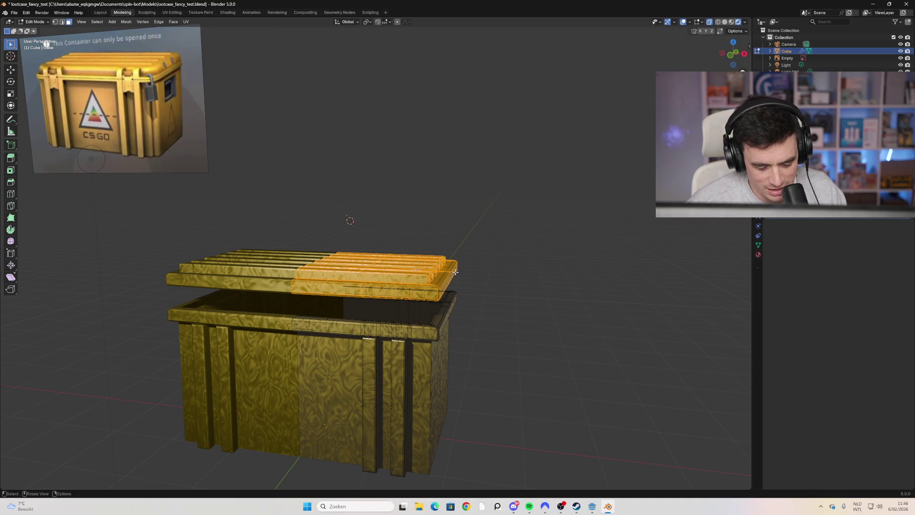
key(l)
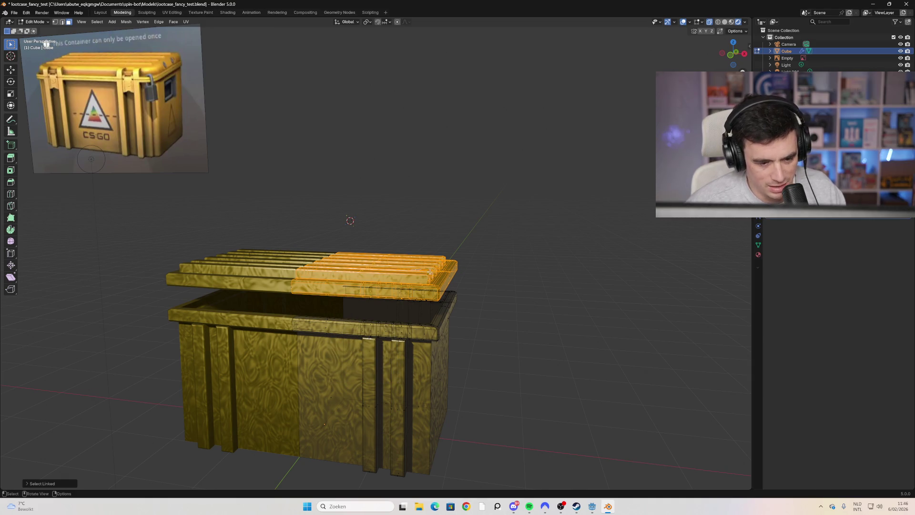
key(alt+a)
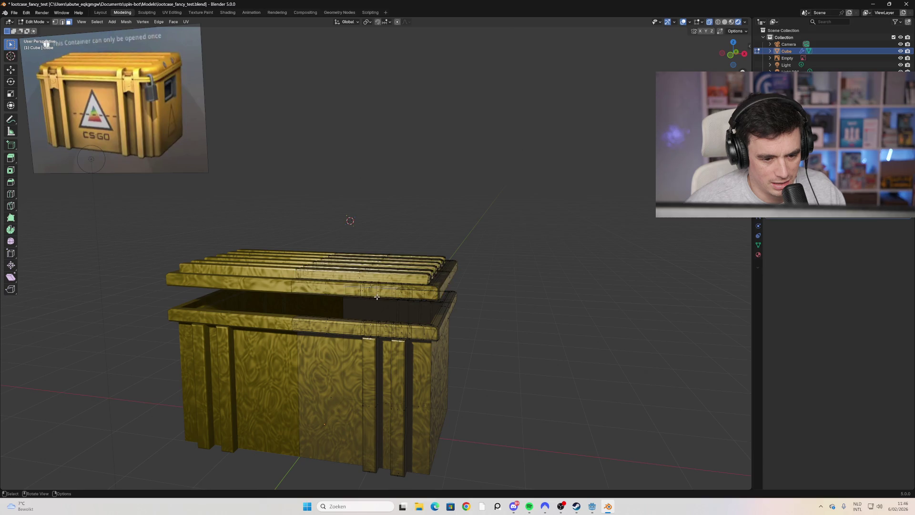
middle_drag(437, 288, 427, 289)
mouse_move(524, 261)
middle_down()
mouse_move(559, 229)
mouse_move(543, 241)
mouse_move(515, 227)
middle_up()
drag(511, 225, 292, 287)
mouse_move(329, 285)
middle_down()
mouse_move(401, 297)
mouse_move(334, 286)
middle_up()
key(alt+a)
key(b)
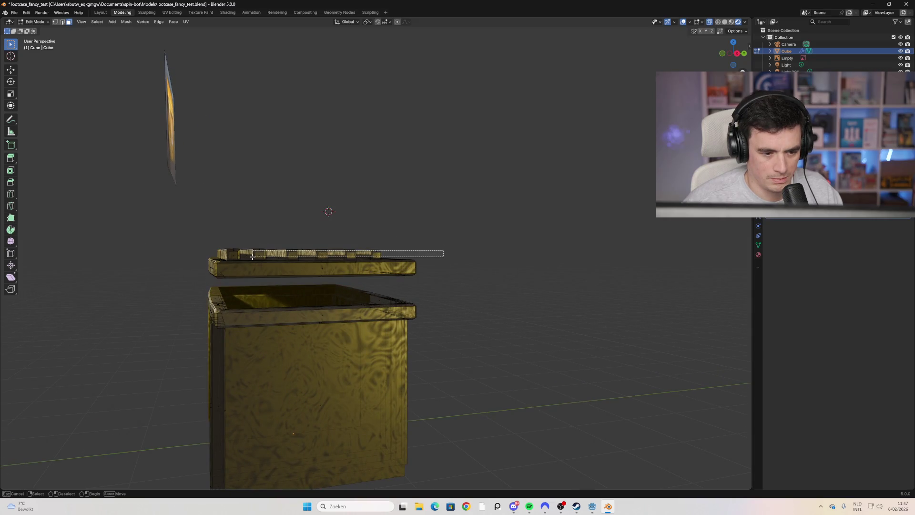
drag(253, 256, 252, 256)
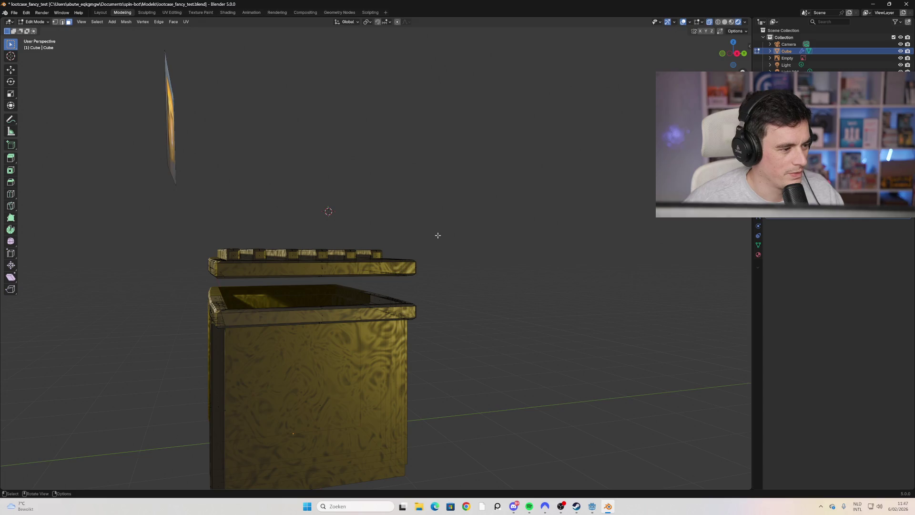